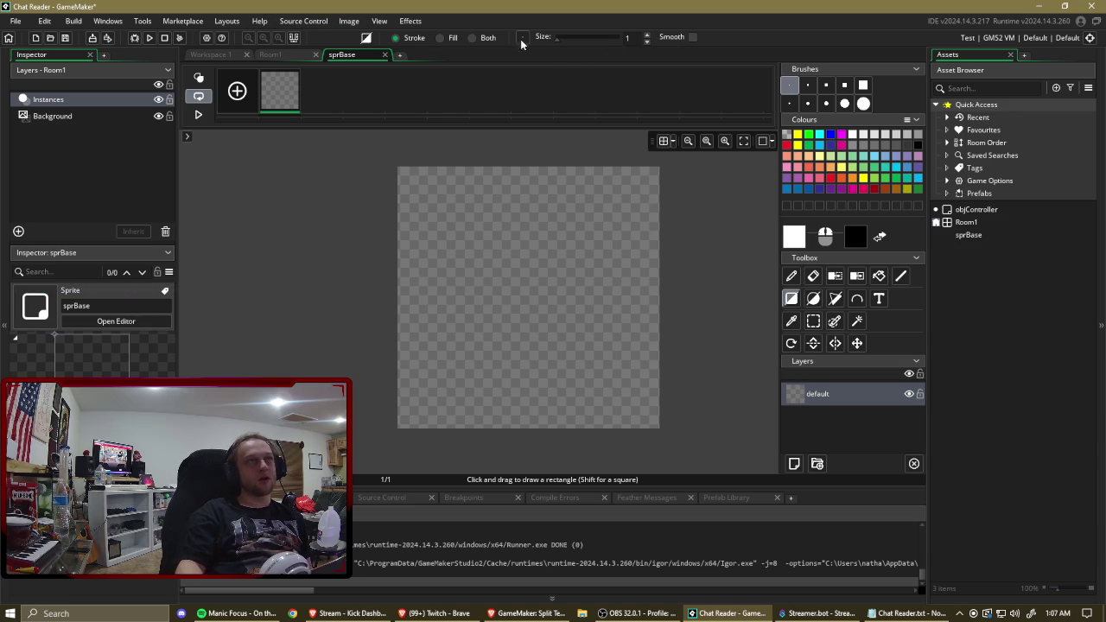
Open the GameMaker Manual in a browser from the toolbar's help (?) icon.
{"action": "left_click", "coordinate": [223, 40]}
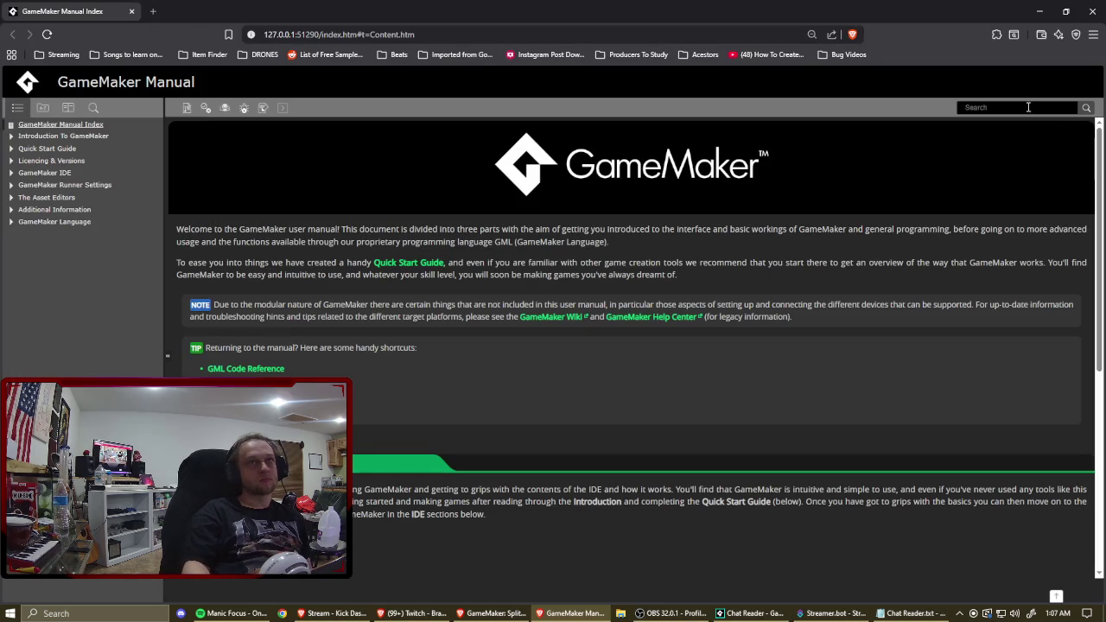
Search the manual for 'path finding' and open the mp_potential_path result.
{"action": "left_click", "coordinate": [1018, 108]}
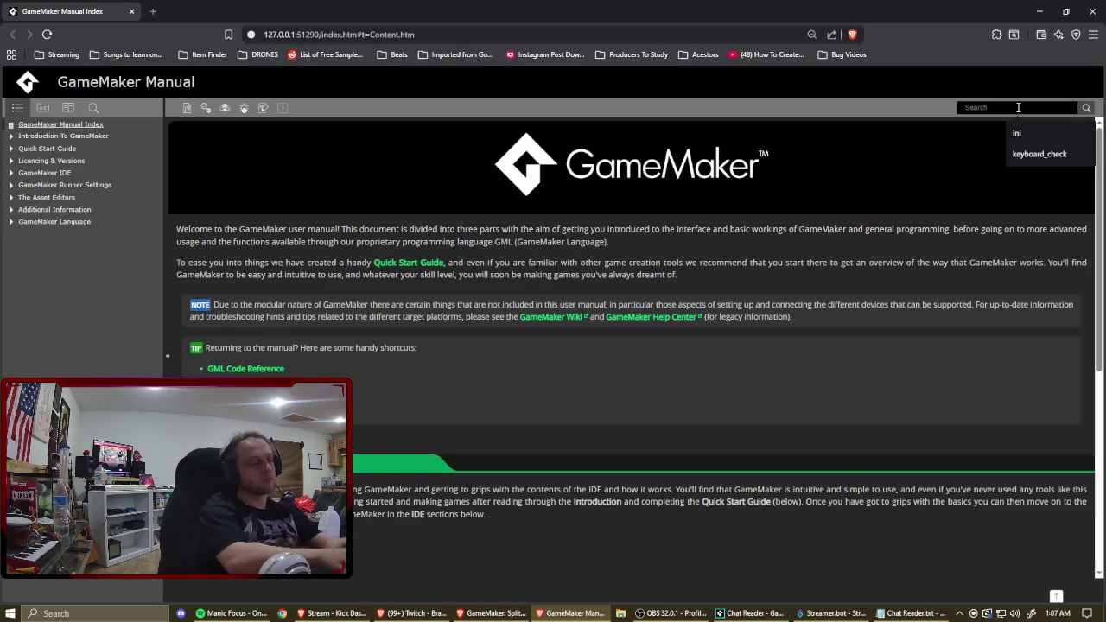
{"action": "type", "text": "palj"}
{"action": "type", "text": "th"}
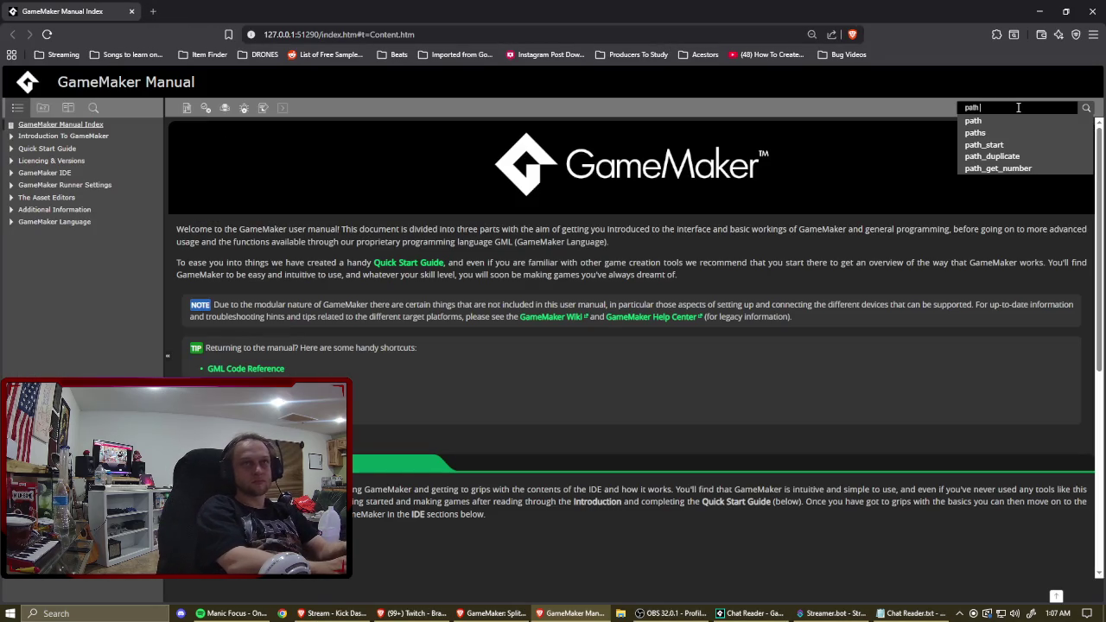
{"action": "type", "text": " find"}
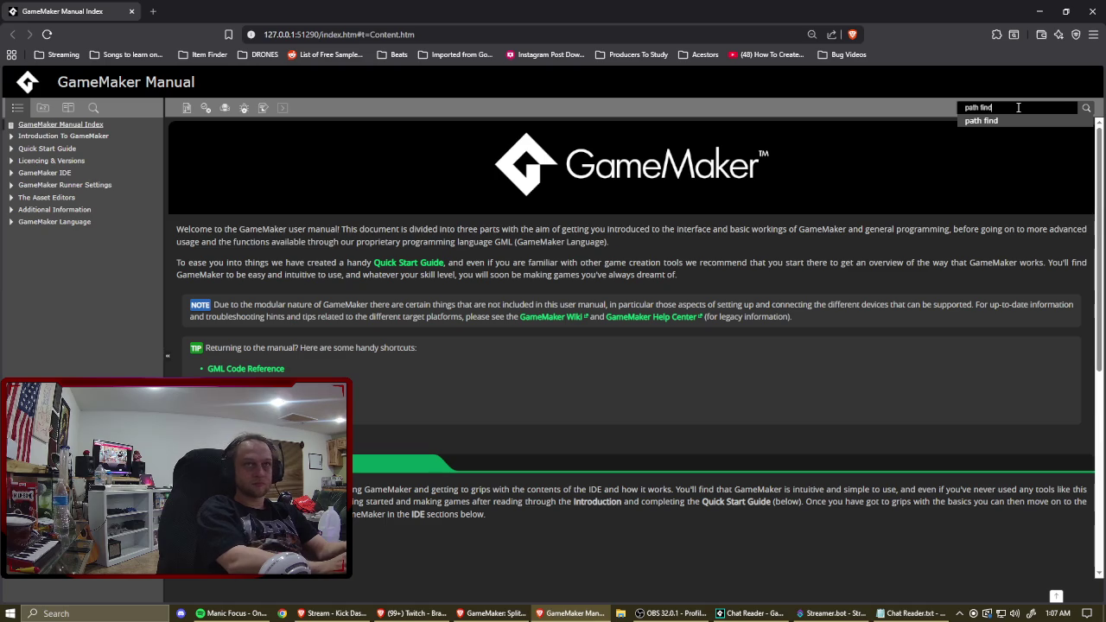
{"action": "type", "text": "ing"}
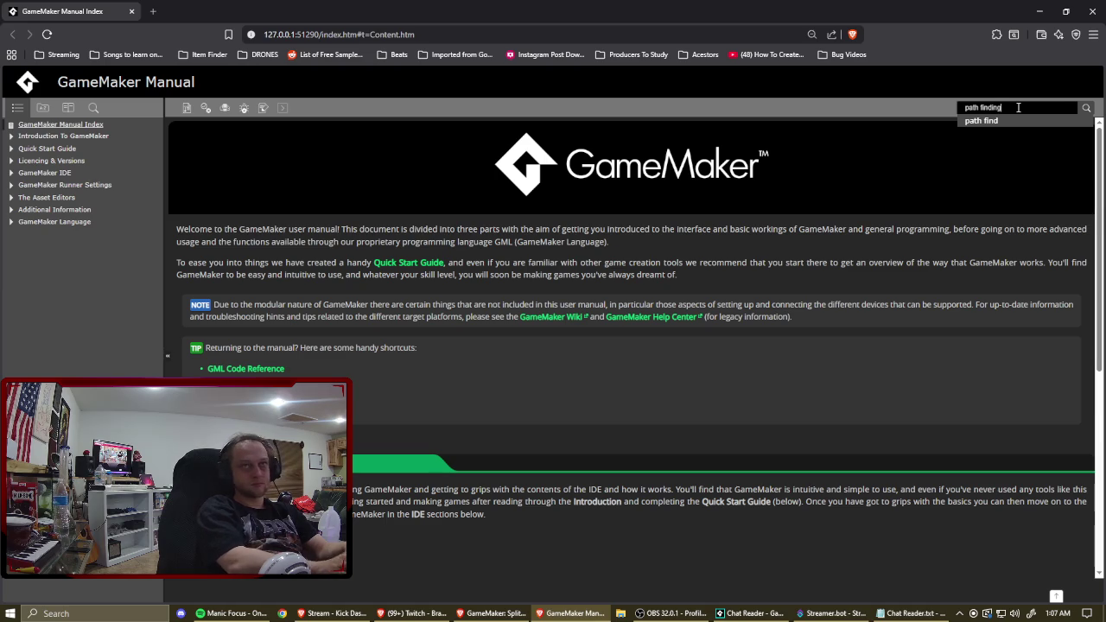
{"action": "key", "text": "Return"}
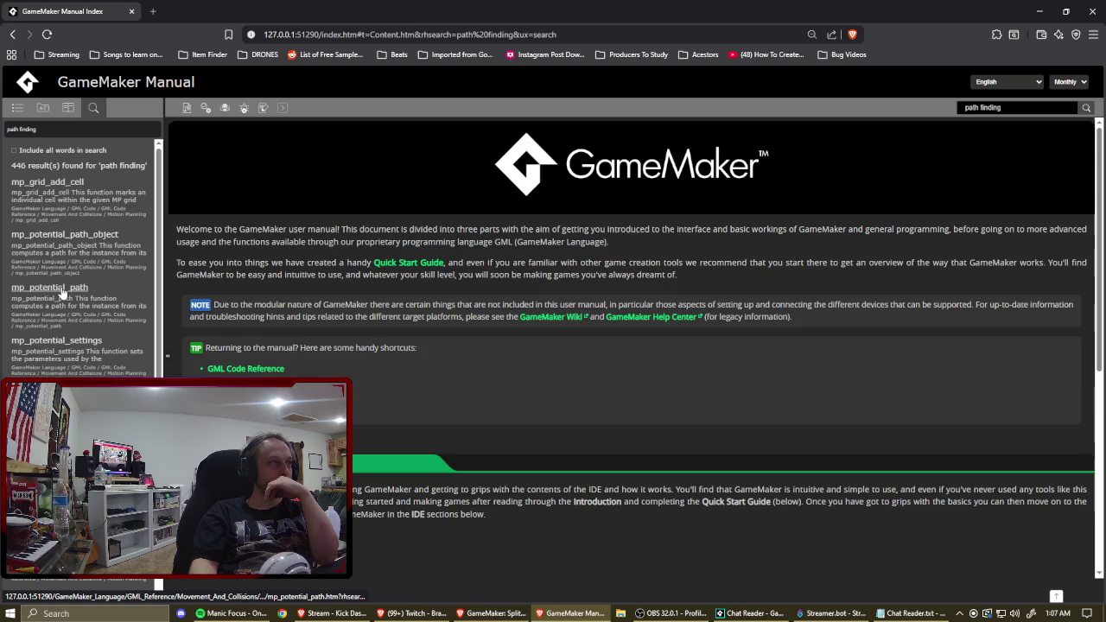
{"action": "left_click", "coordinate": [61, 287]}
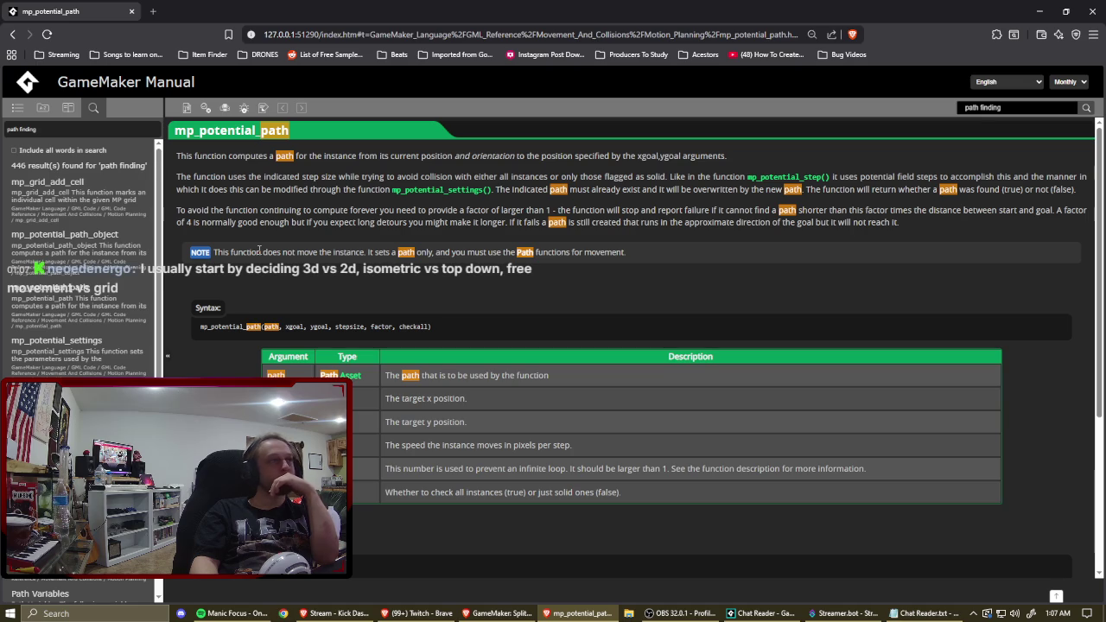
Scroll through mp_potential_path's syntax, arguments and example, then back to the top.
{"action": "scroll", "coordinate": [266, 251], "scroll_direction": "down", "scroll_amount": 2}
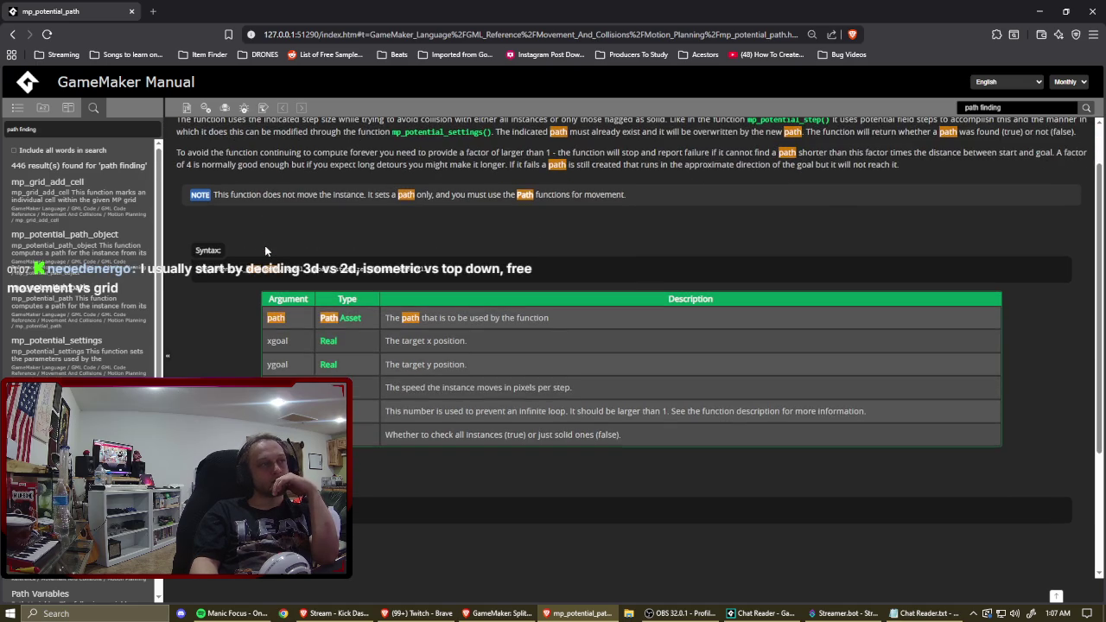
{"action": "scroll", "coordinate": [265, 250], "scroll_direction": "down", "scroll_amount": 2}
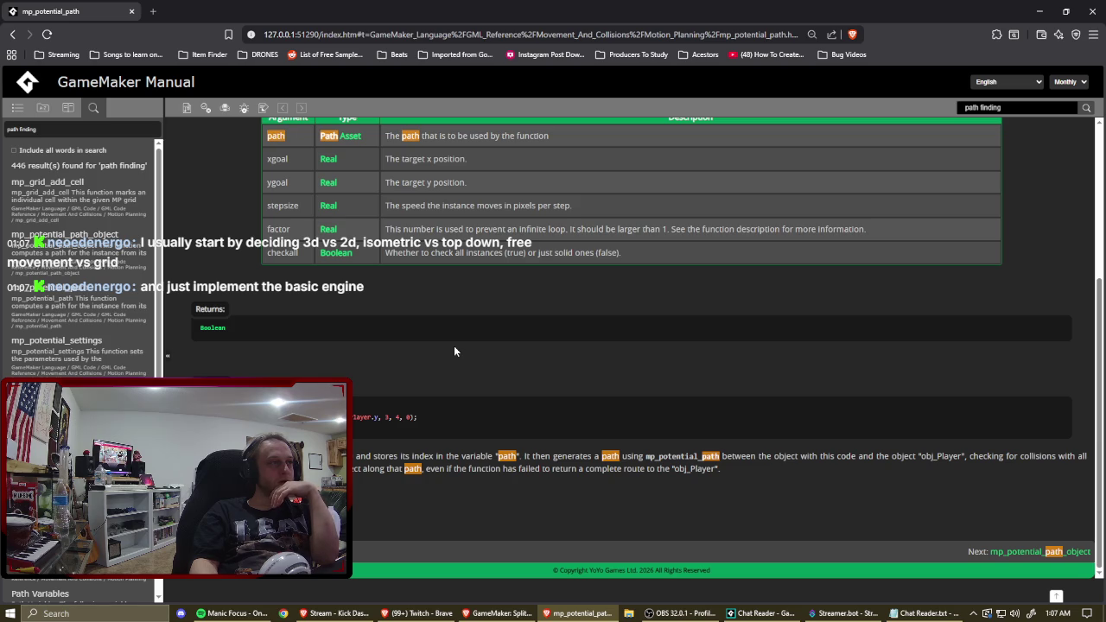
{"action": "scroll", "coordinate": [456, 351], "scroll_direction": "up", "scroll_amount": 3}
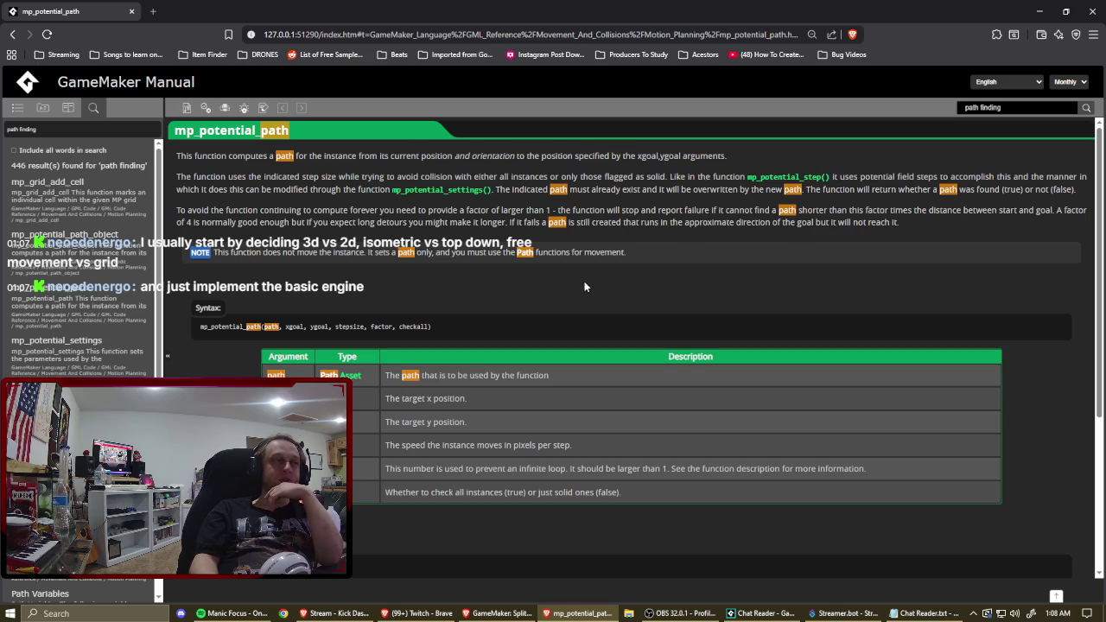
{"action": "scroll", "coordinate": [584, 286], "scroll_direction": "down", "scroll_amount": 2}
{"action": "scroll", "coordinate": [583, 285], "scroll_direction": "up", "scroll_amount": 2}
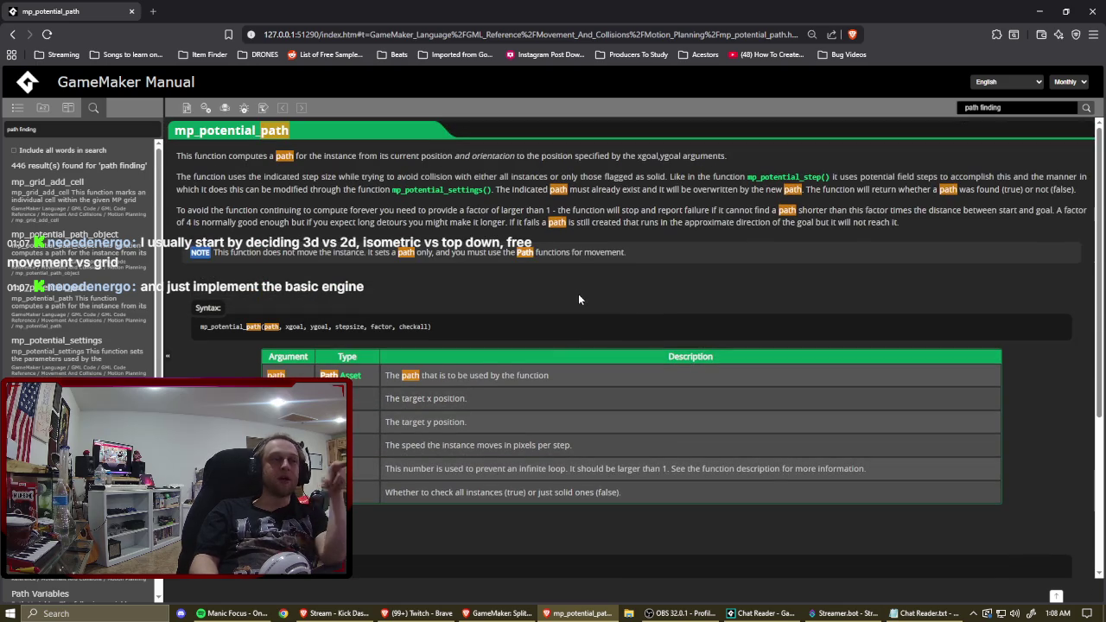
{"action": "scroll", "coordinate": [579, 298], "scroll_direction": "down", "scroll_amount": 4}
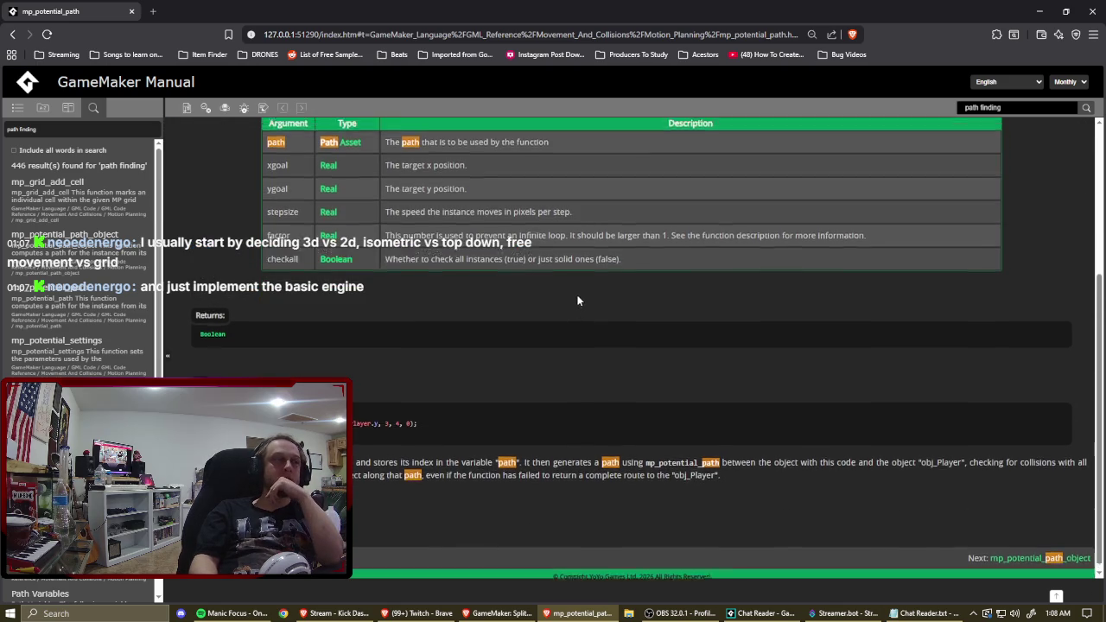
{"action": "scroll", "coordinate": [578, 300], "scroll_direction": "up", "scroll_amount": 4}
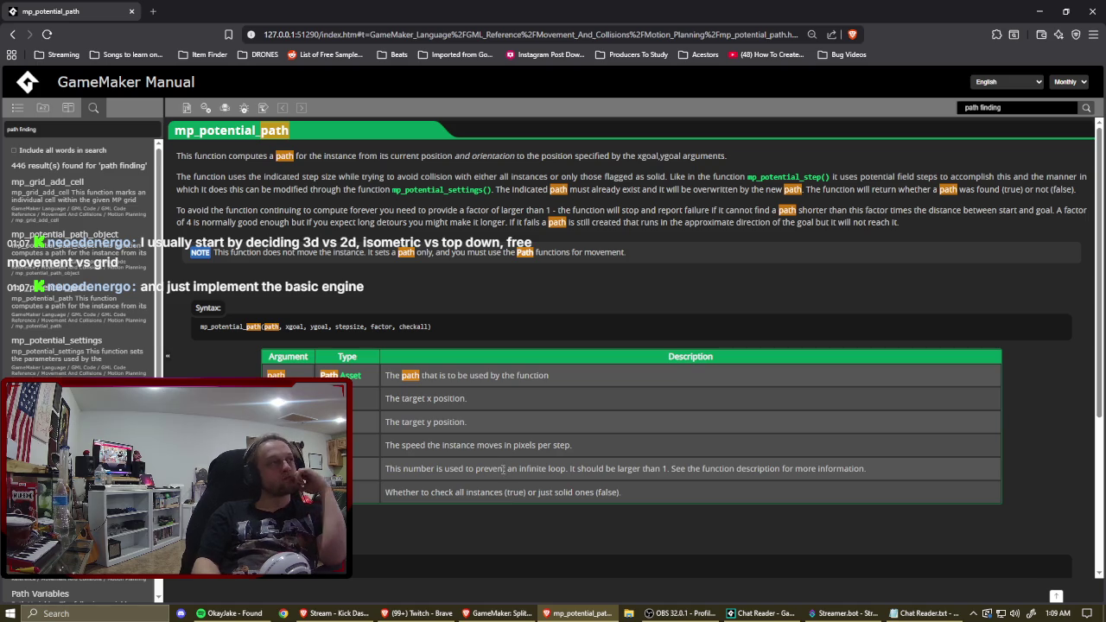
{"action": "scroll", "coordinate": [471, 468], "scroll_direction": "down", "scroll_amount": 3}
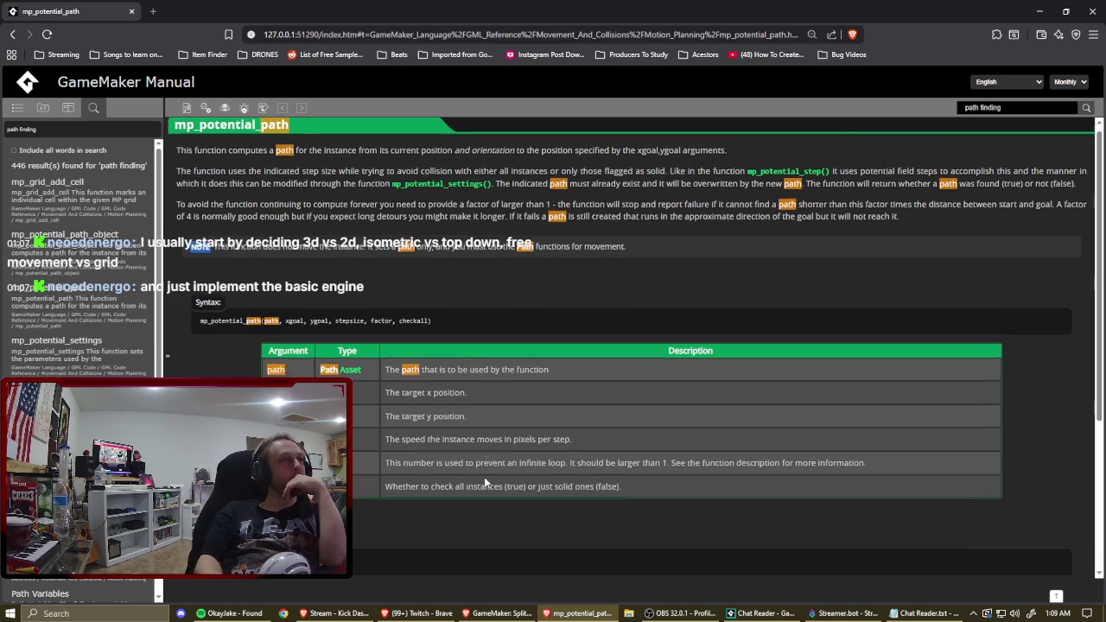
{"action": "scroll", "coordinate": [507, 498], "scroll_direction": "up", "scroll_amount": 3}
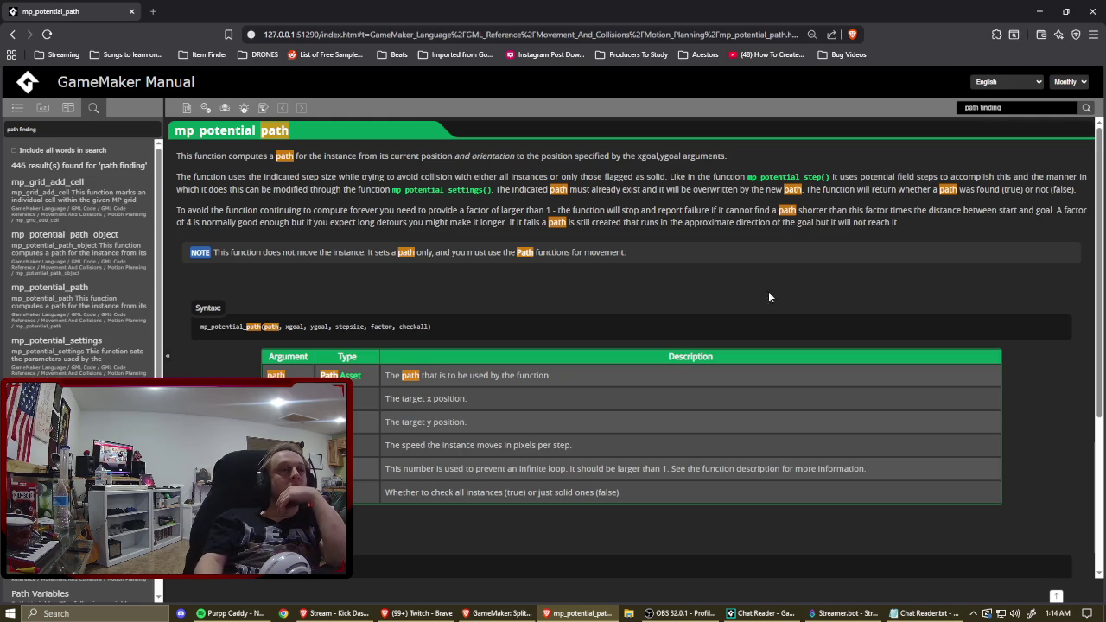
Back in GameMaker, draw two black rectangle outlines around the sprBase canvas.
{"action": "left_click", "coordinate": [764, 613]}
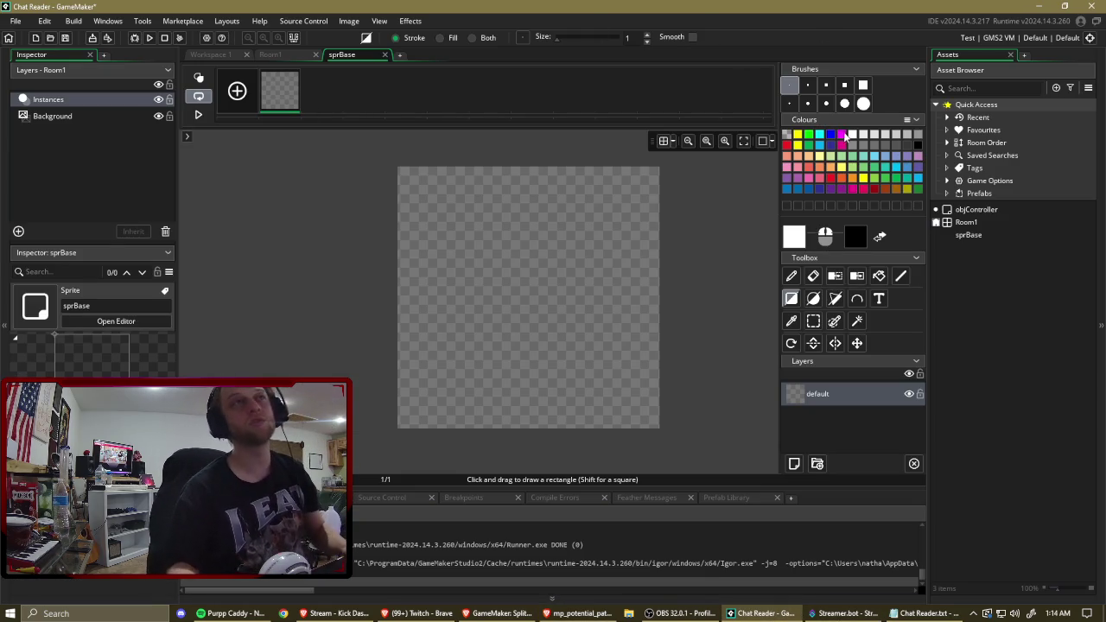
{"action": "left_click", "coordinate": [918, 145]}
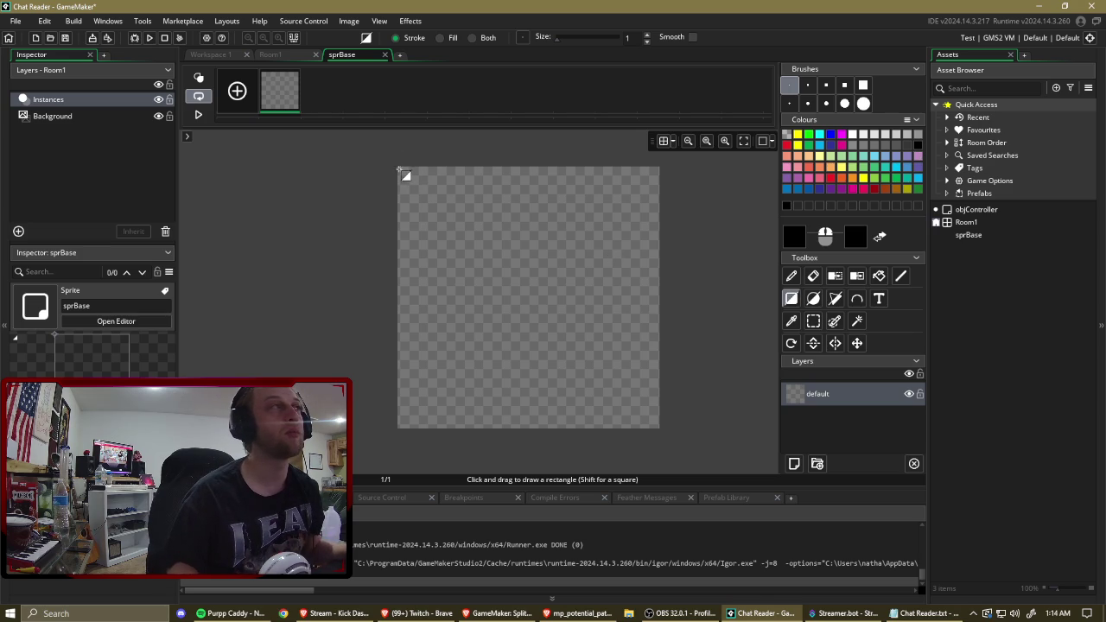
{"action": "mouse_move", "coordinate": [398, 171]}
{"action": "left_mouse_down"}
{"action": "mouse_move", "coordinate": [610, 439]}
{"action": "mouse_move", "coordinate": [660, 428]}
{"action": "left_mouse_up"}
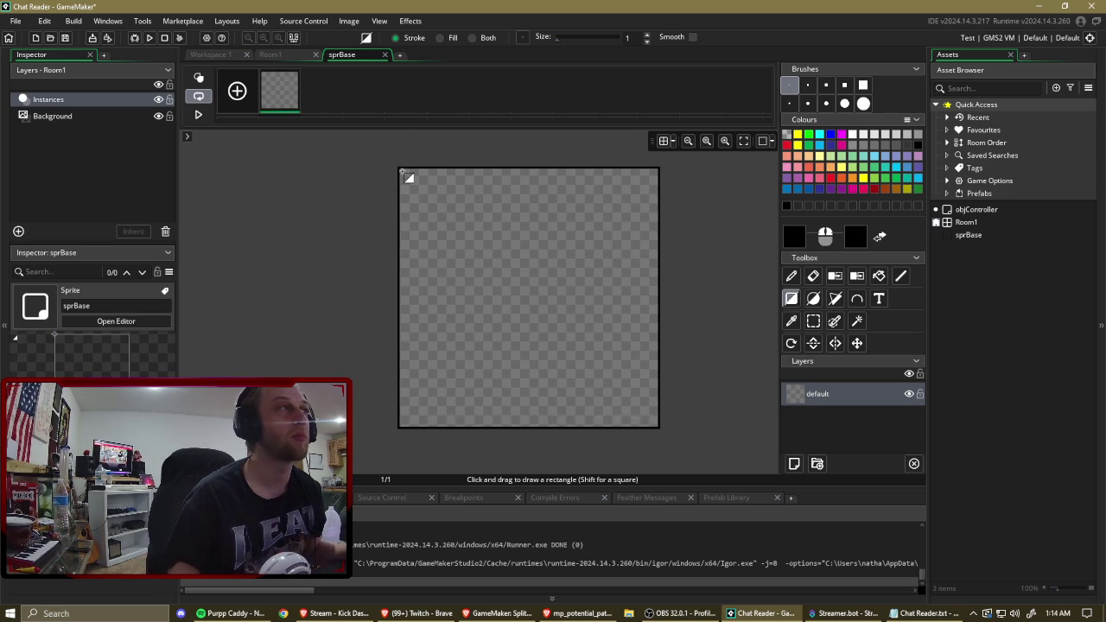
{"action": "mouse_move", "coordinate": [404, 173]}
{"action": "left_mouse_down"}
{"action": "mouse_move", "coordinate": [632, 412]}
{"action": "mouse_move", "coordinate": [660, 428]}
{"action": "left_mouse_up"}
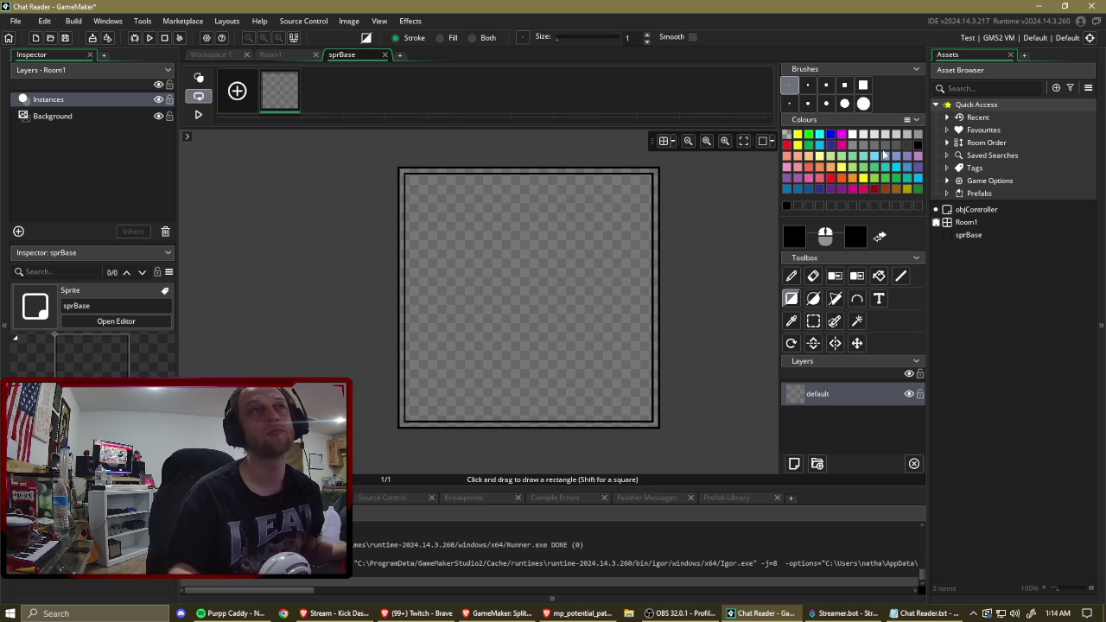
Fill the border band light grey and the interior with dark colour 191919.
{"action": "left_click", "coordinate": [854, 145]}
{"action": "left_click", "coordinate": [879, 275]}
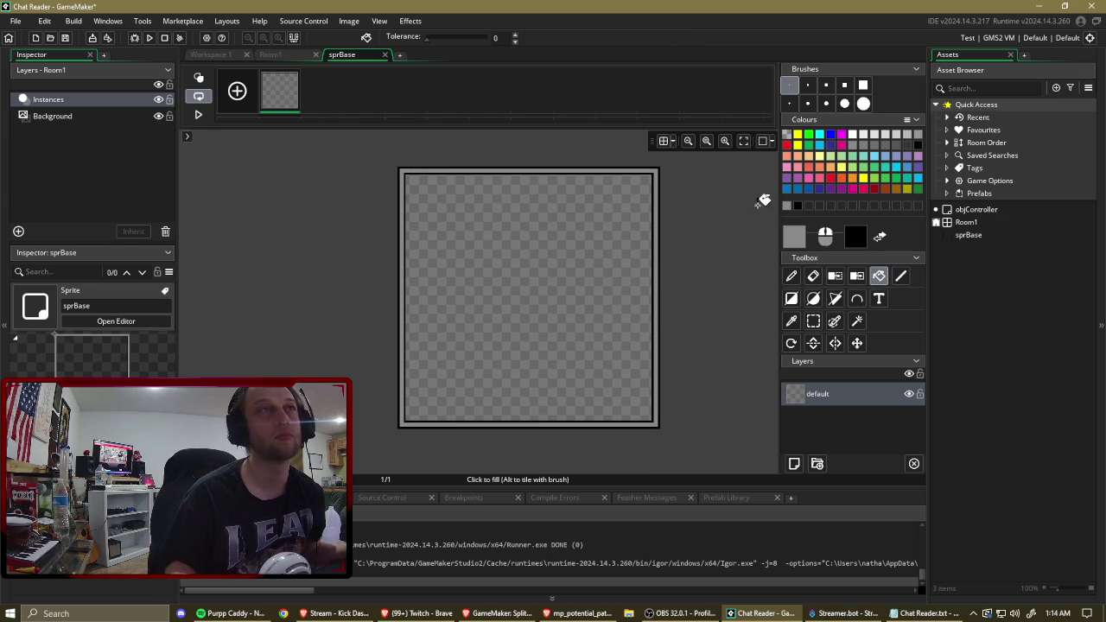
{"action": "left_click", "coordinate": [799, 245]}
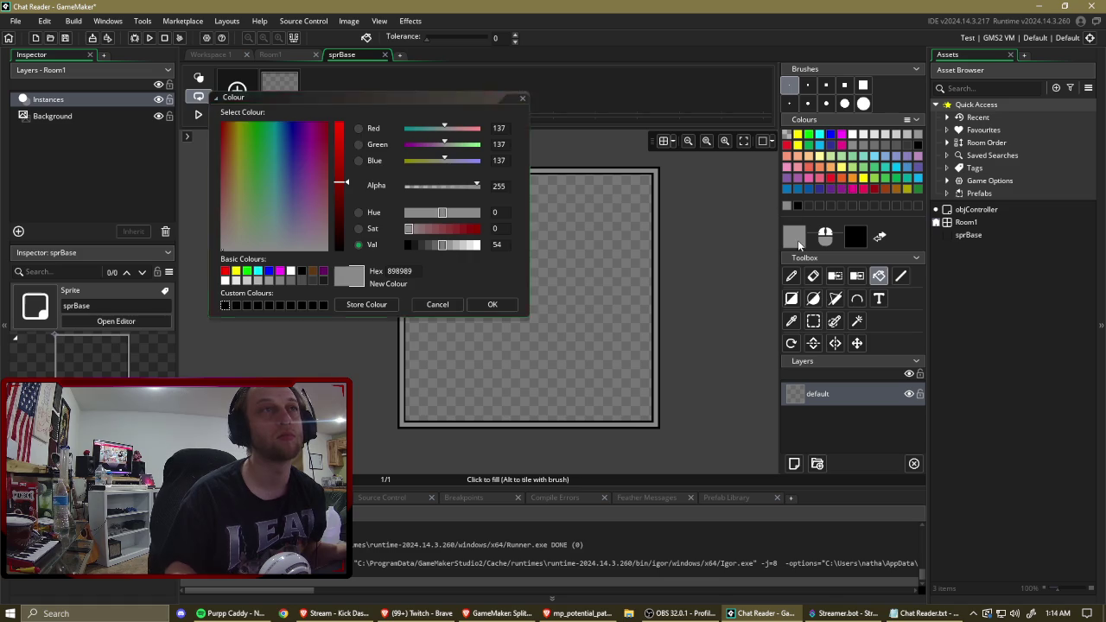
{"action": "left_click", "coordinate": [416, 245]}
{"action": "left_click", "coordinate": [492, 305]}
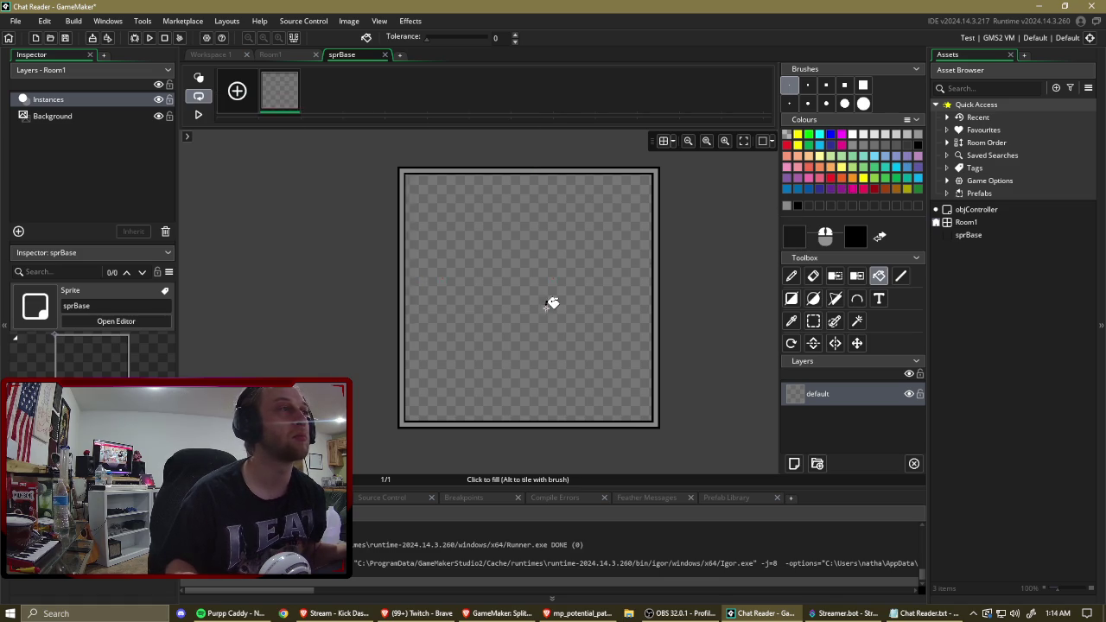
{"action": "left_click", "coordinate": [552, 302]}
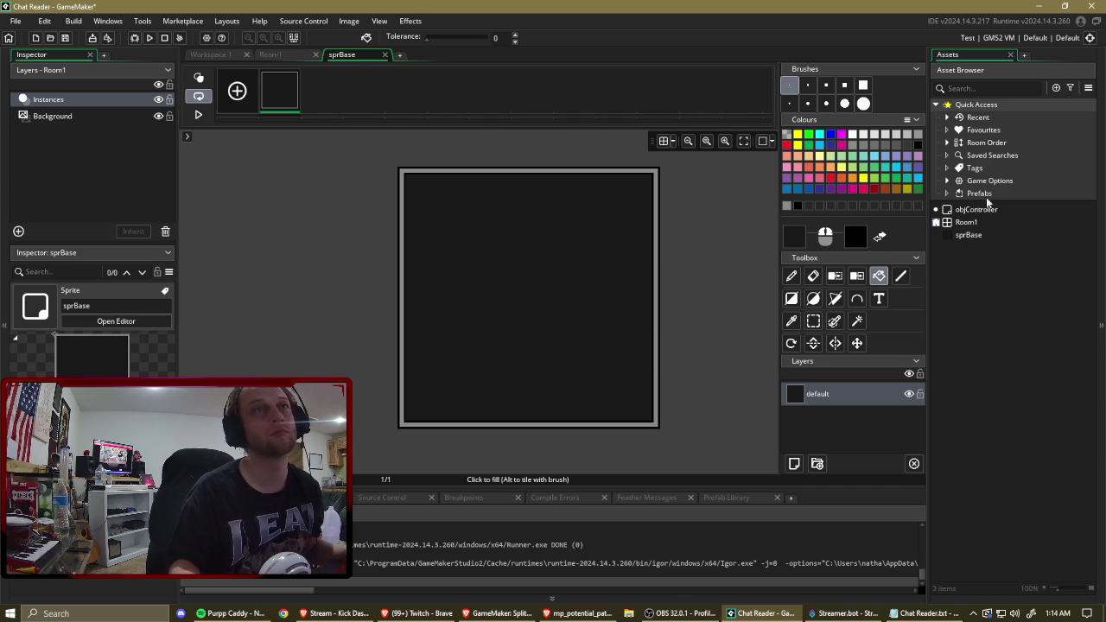
{"action": "left_click", "coordinate": [987, 239]}
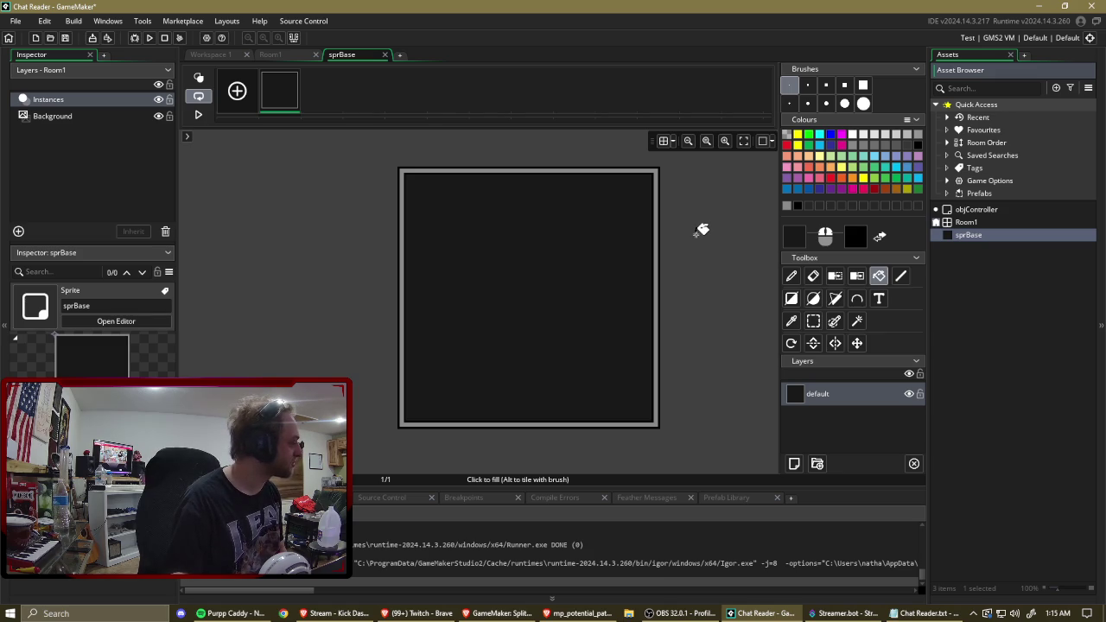
{"action": "left_click", "coordinate": [701, 229]}
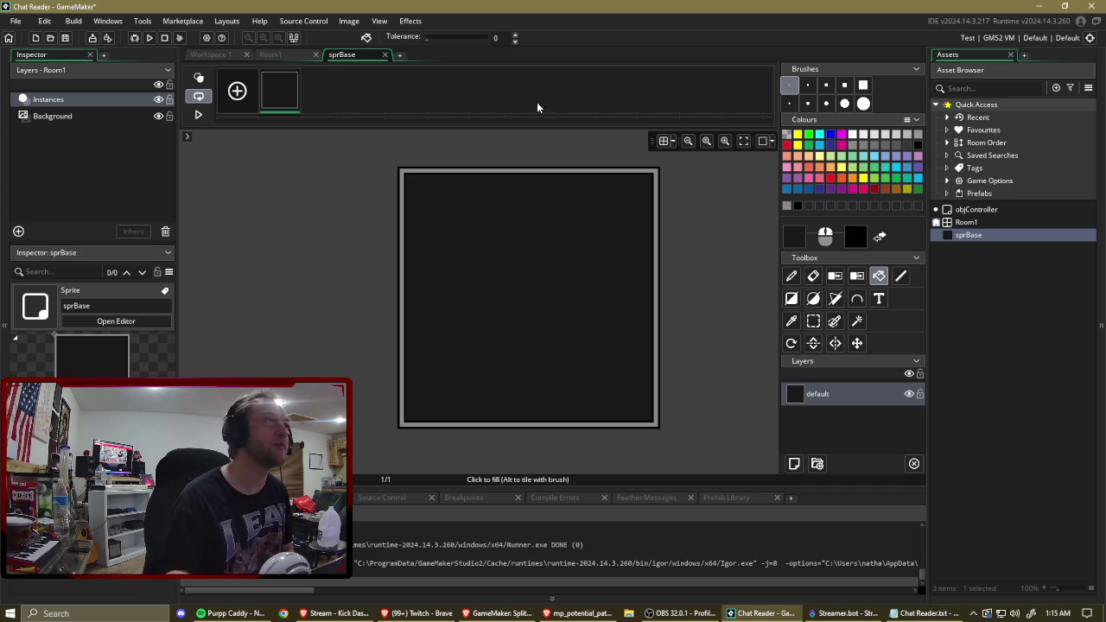
{"action": "right_click", "coordinate": [980, 245]}
{"action": "left_click", "coordinate": [916, 259]}
{"action": "type", "text": "Sprites"}
{"action": "key", "text": "Return"}
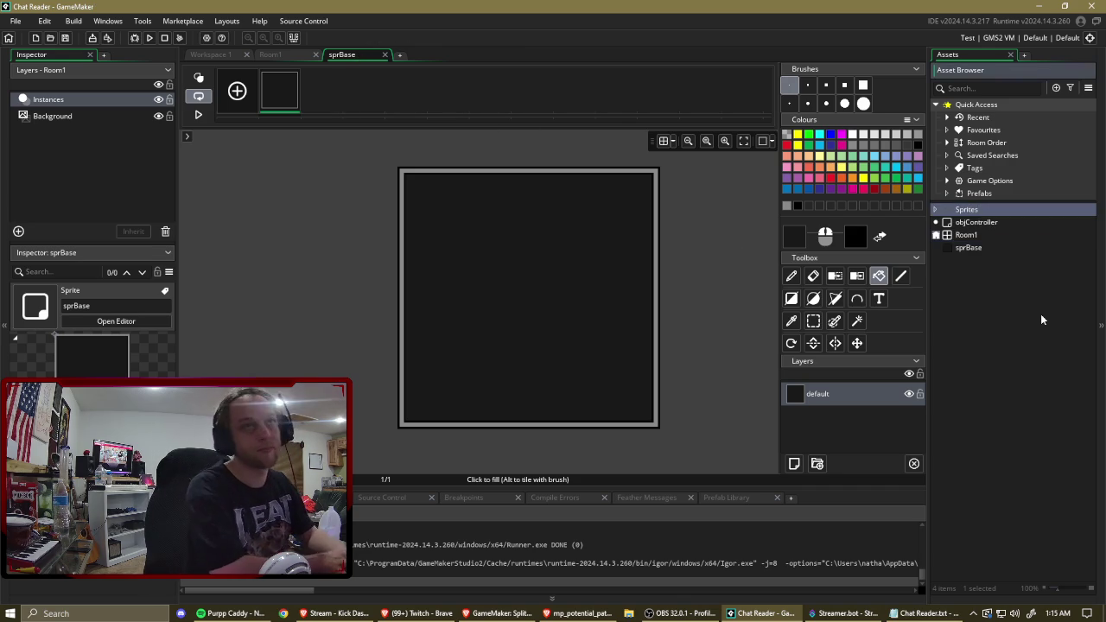
File sprBase under Sprites, create an Objects group, and move objController into it.
{"action": "left_click_drag", "start_coordinate": [970, 251], "coordinate": [969, 210]}
{"action": "right_click", "coordinate": [991, 269]}
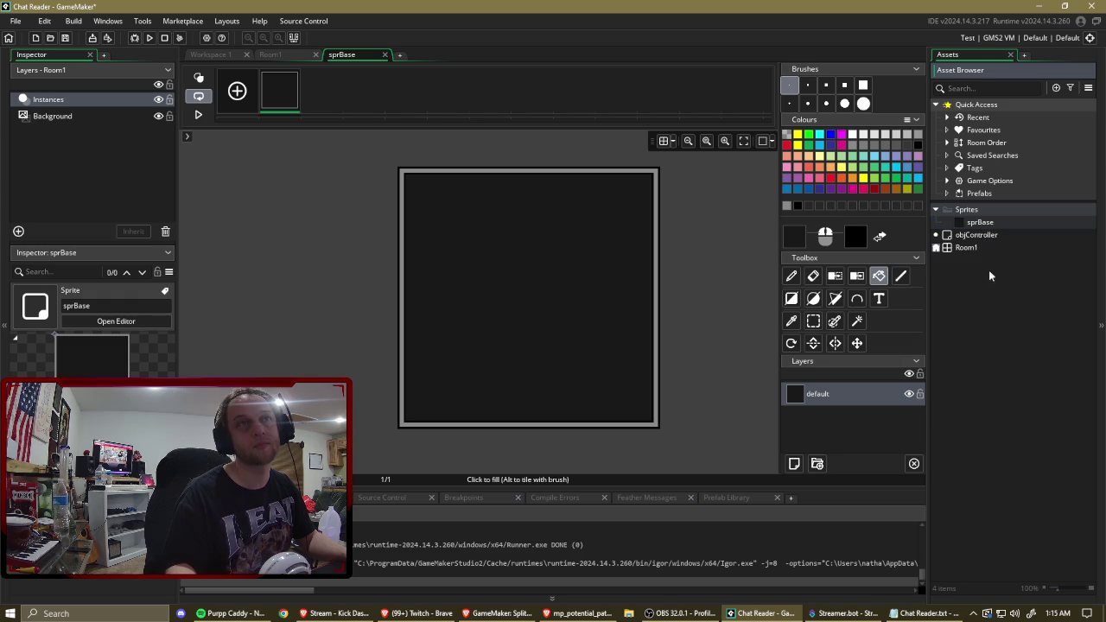
{"action": "left_click", "coordinate": [1029, 305]}
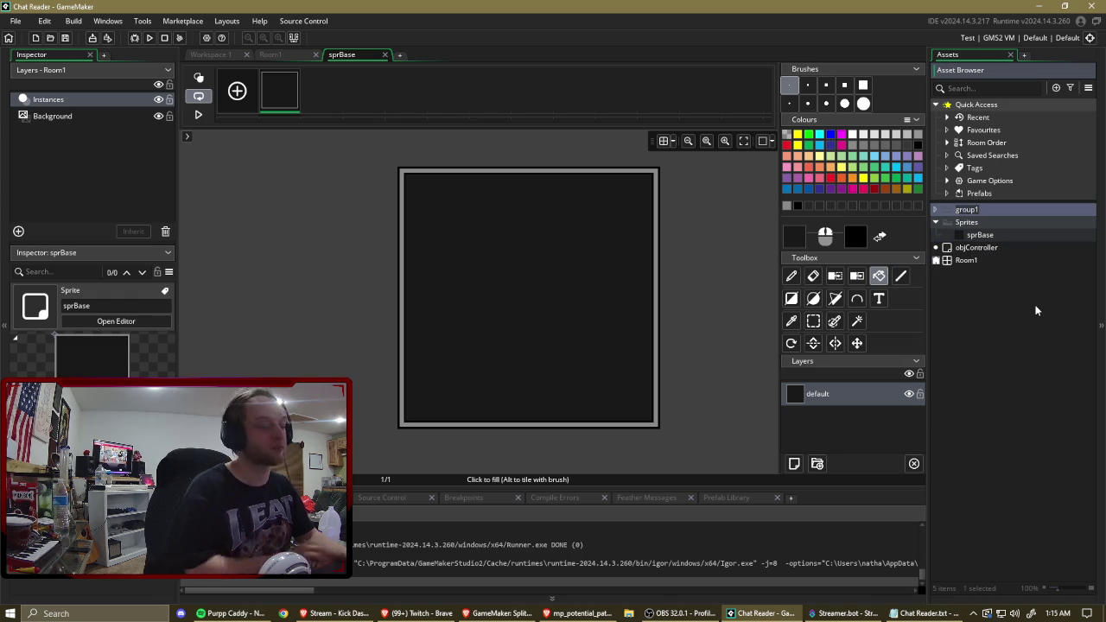
{"action": "type", "text": "Objects"}
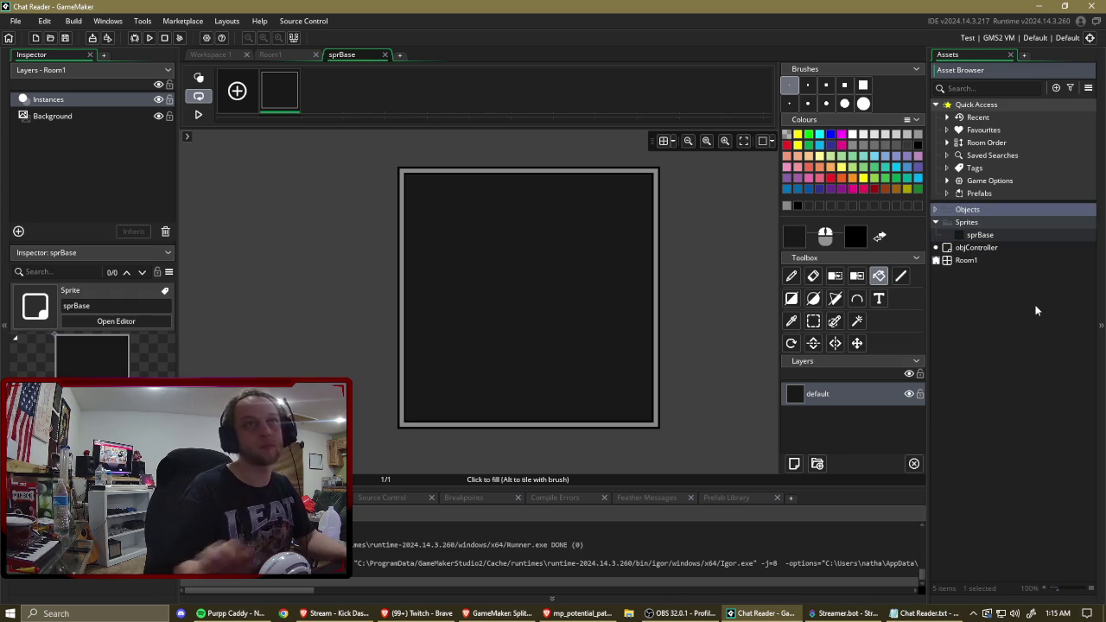
{"action": "left_click", "coordinate": [972, 249]}
{"action": "left_click_drag", "start_coordinate": [971, 251], "coordinate": [970, 213]}
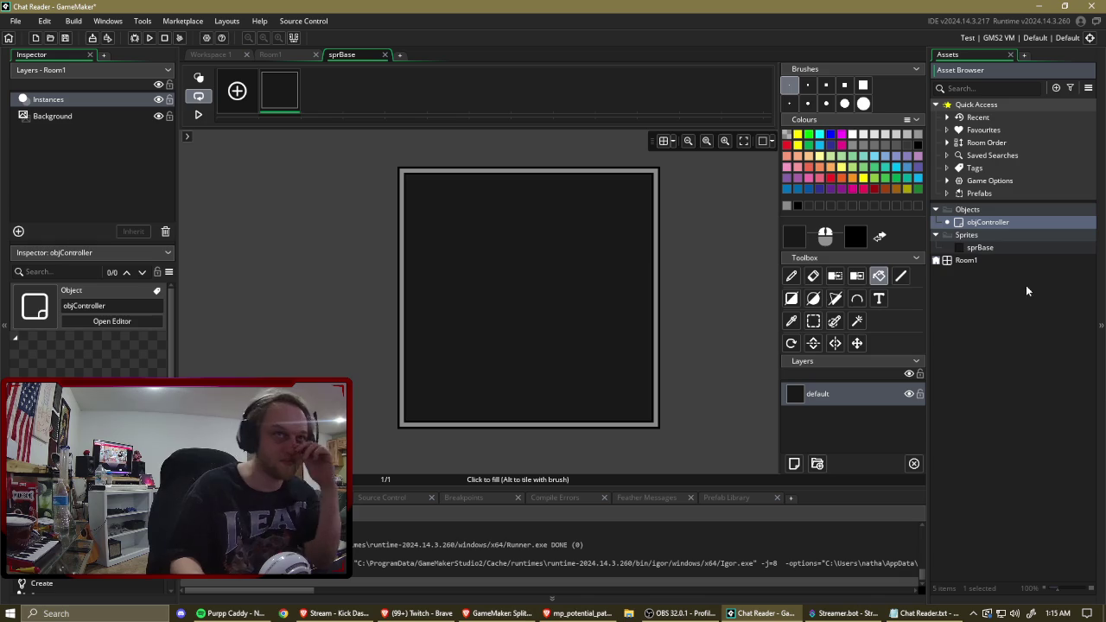
Create objBase in Objects, give it the sprBase sprite, and open Room1.
{"action": "right_click", "coordinate": [970, 209]}
{"action": "mouse_move", "coordinate": [1040, 215]}
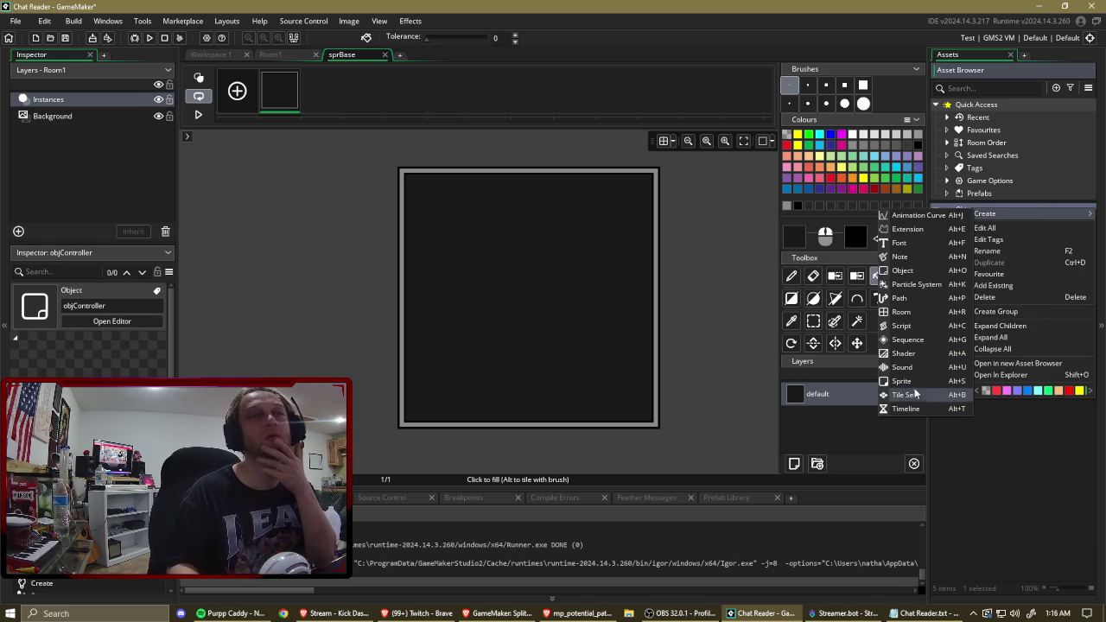
{"action": "left_click", "coordinate": [936, 273]}
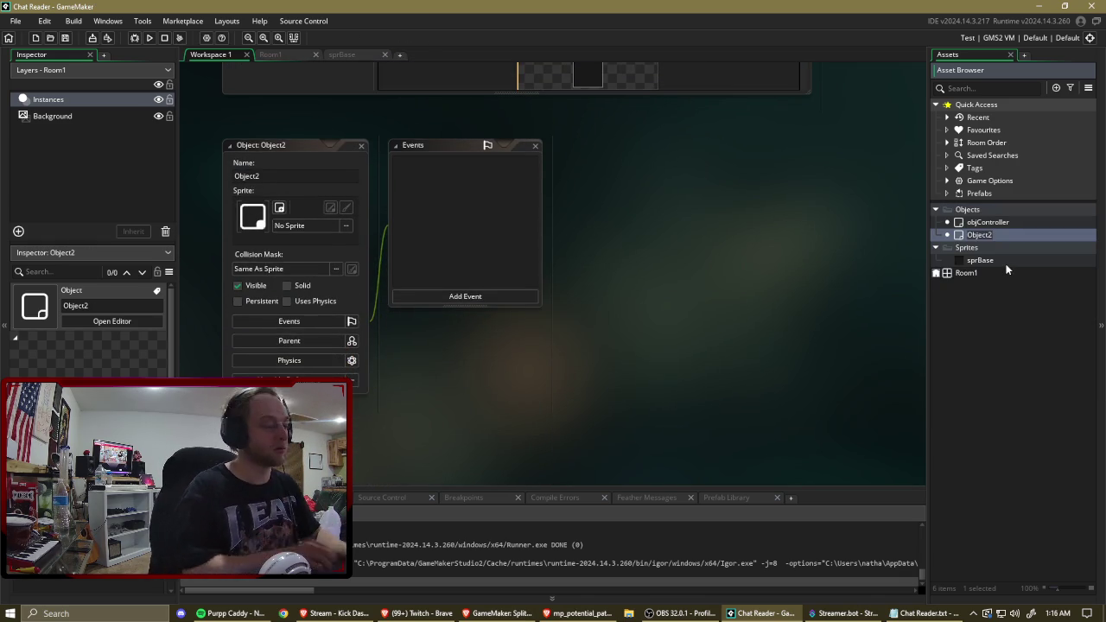
{"action": "type", "text": "objBase"}
{"action": "key", "text": "Return"}
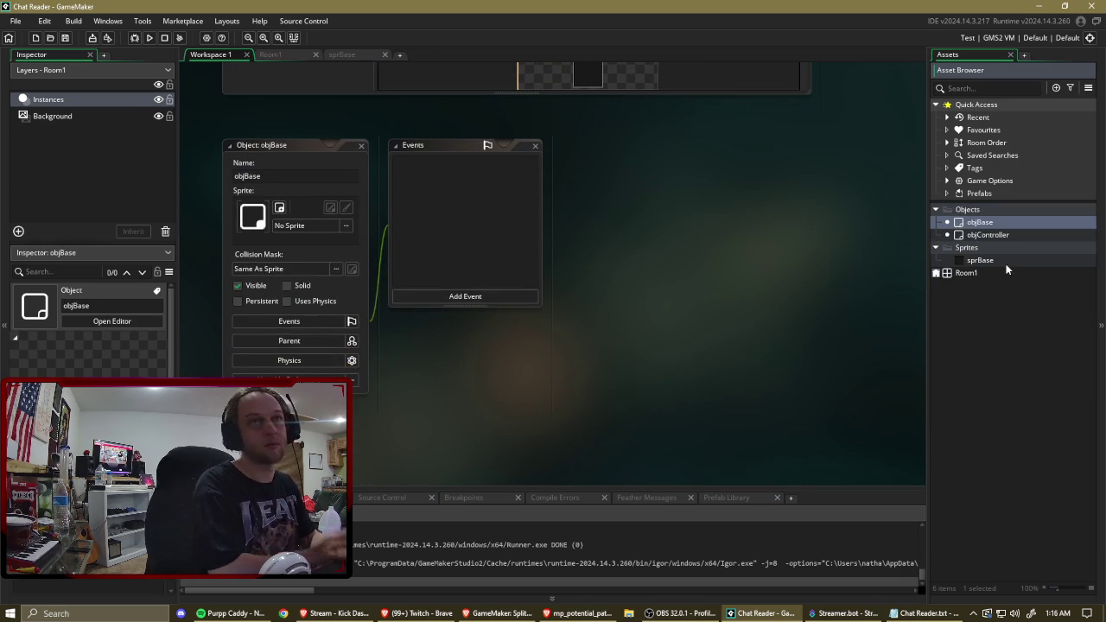
{"action": "mouse_move", "coordinate": [981, 260]}
{"action": "left_mouse_down"}
{"action": "mouse_move", "coordinate": [781, 280]}
{"action": "mouse_move", "coordinate": [339, 221]}
{"action": "left_mouse_up"}
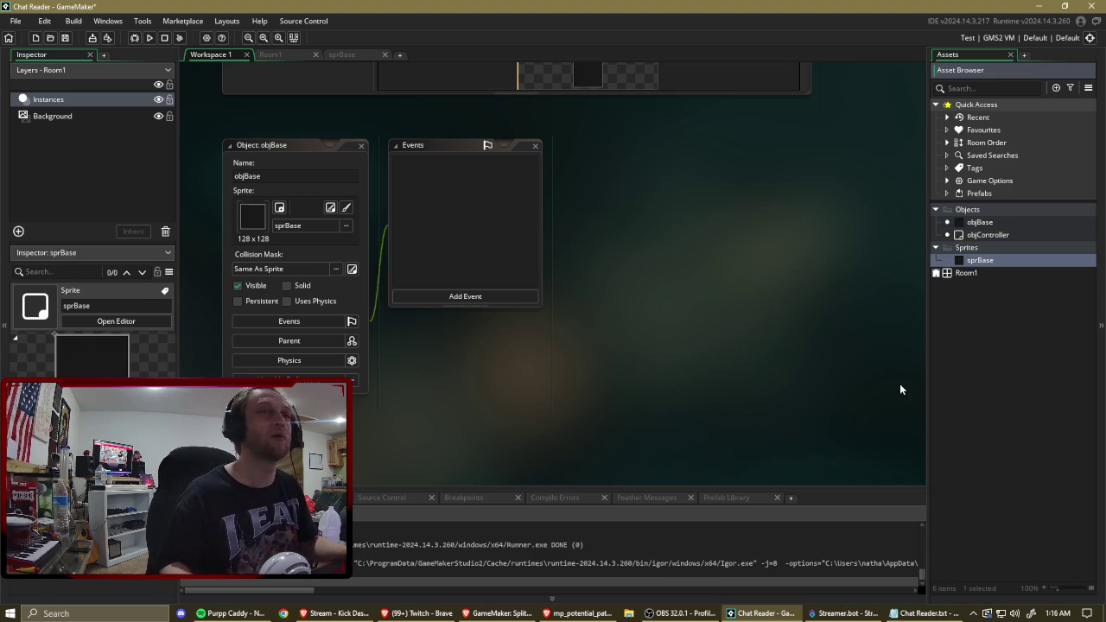
{"action": "double_click", "coordinate": [976, 273]}
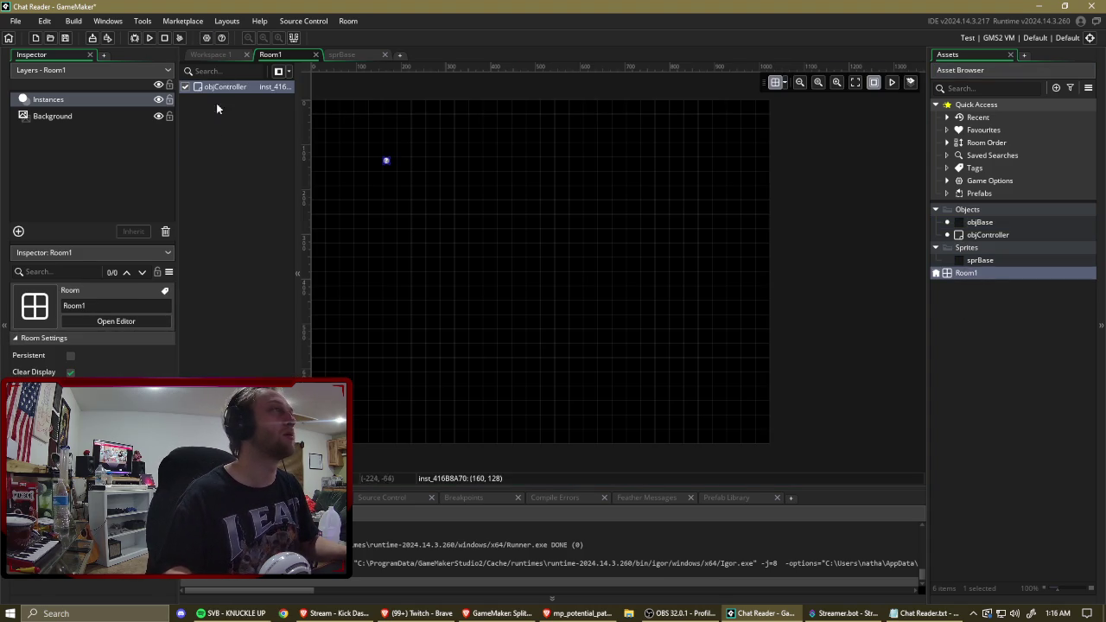
{"action": "left_click", "coordinate": [43, 406]}
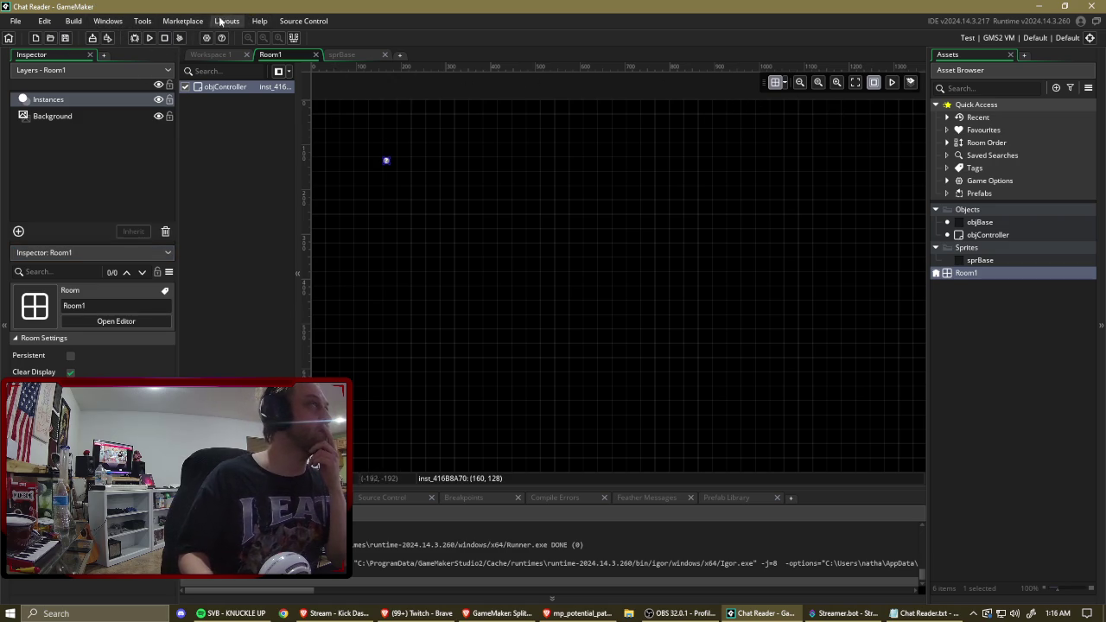
{"action": "left_click", "coordinate": [73, 21]}
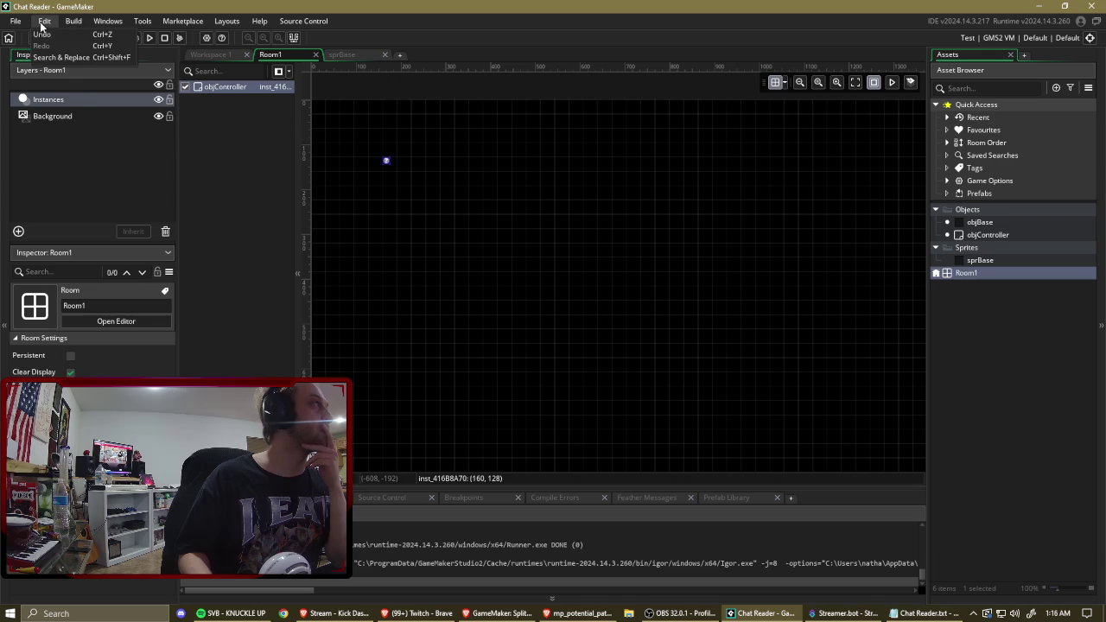
{"action": "mouse_move", "coordinate": [160, 25]}
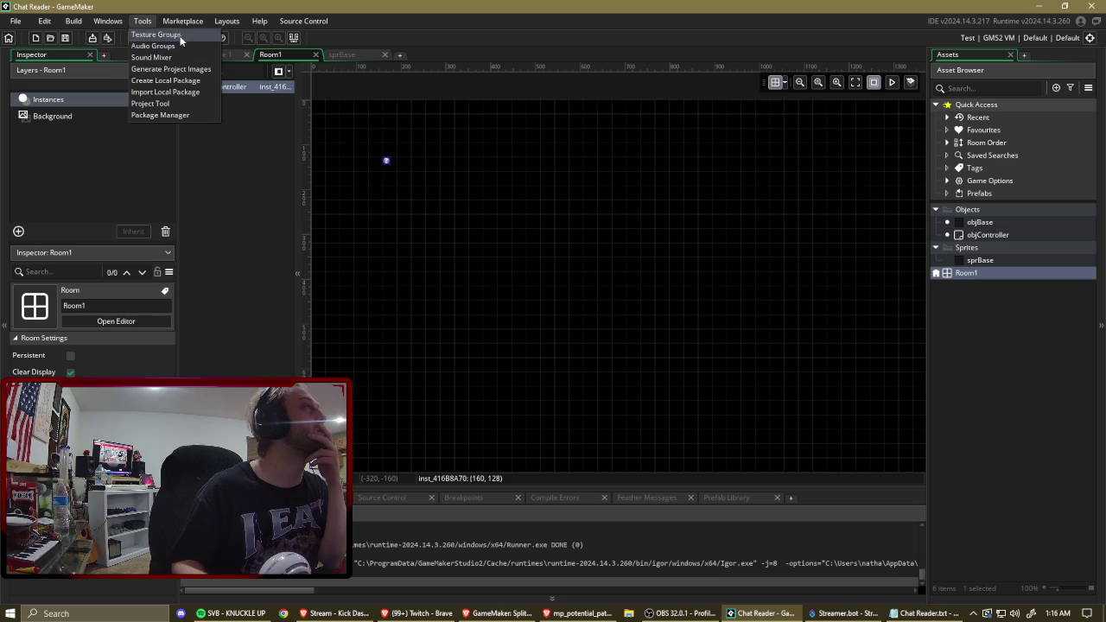
{"action": "mouse_move", "coordinate": [109, 26]}
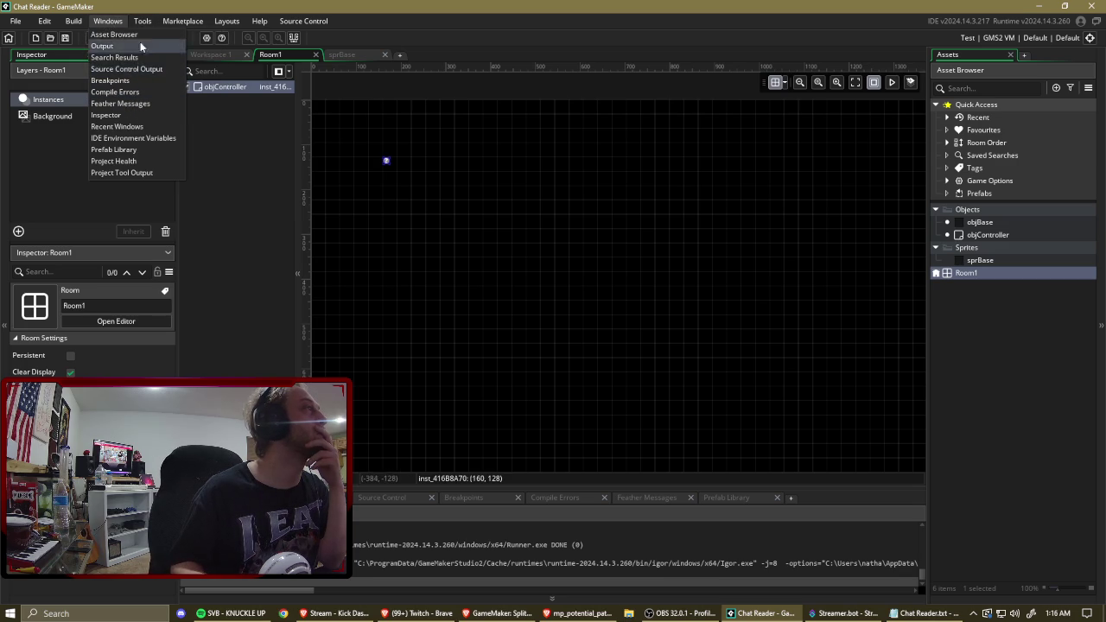
{"action": "mouse_move", "coordinate": [44, 24]}
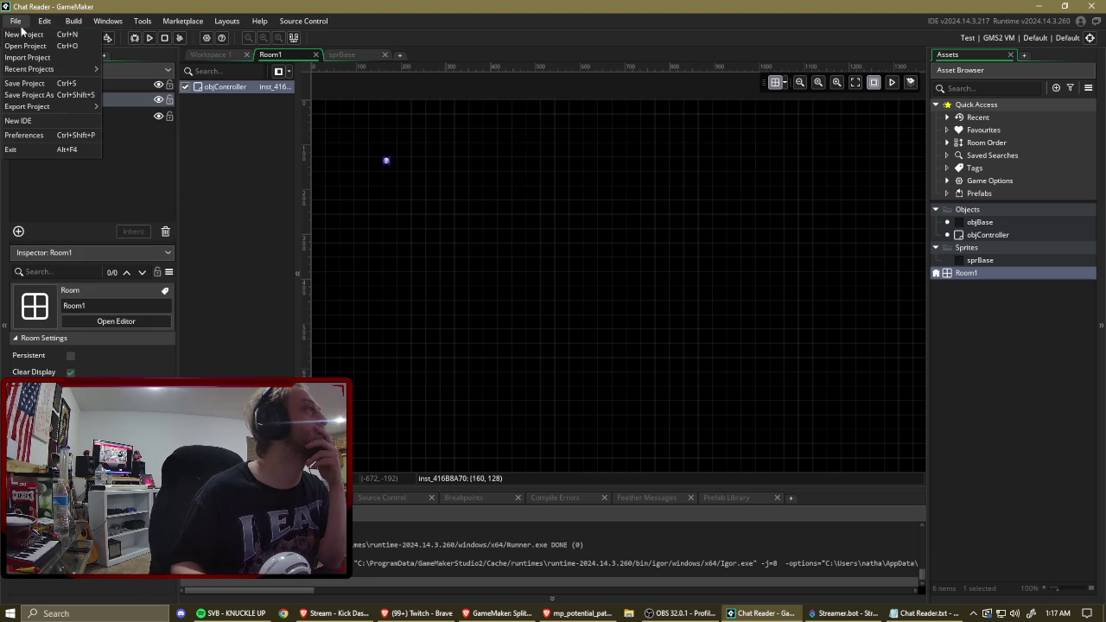
{"action": "left_click", "coordinate": [47, 134]}
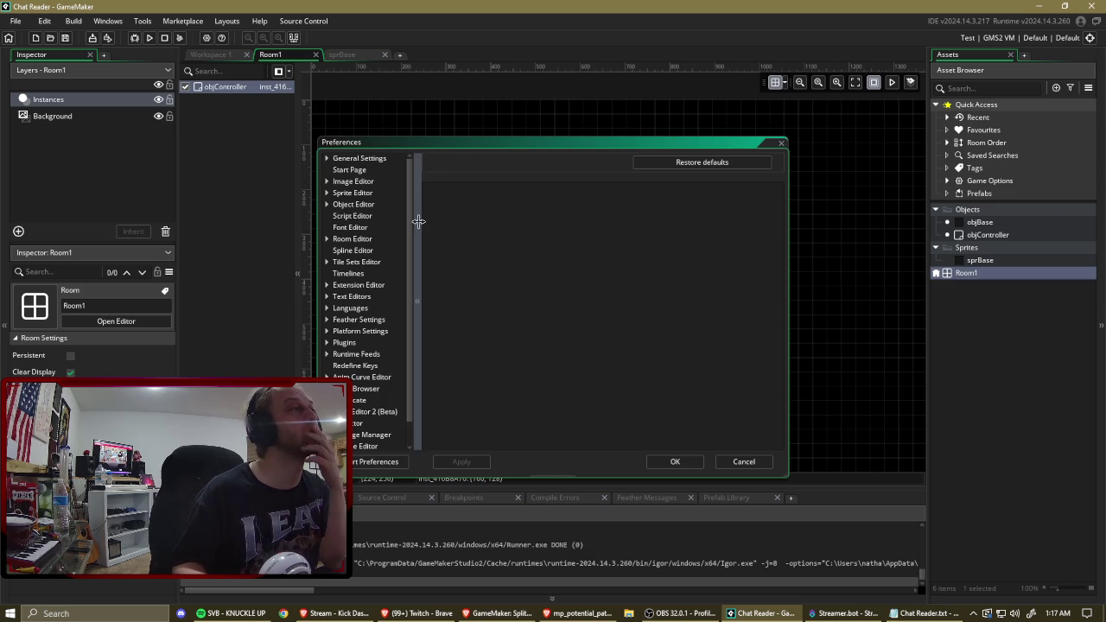
{"action": "mouse_move", "coordinate": [410, 218]}
{"action": "left_mouse_down"}
{"action": "mouse_move", "coordinate": [411, 255]}
{"action": "mouse_move", "coordinate": [413, 222]}
{"action": "left_mouse_up"}
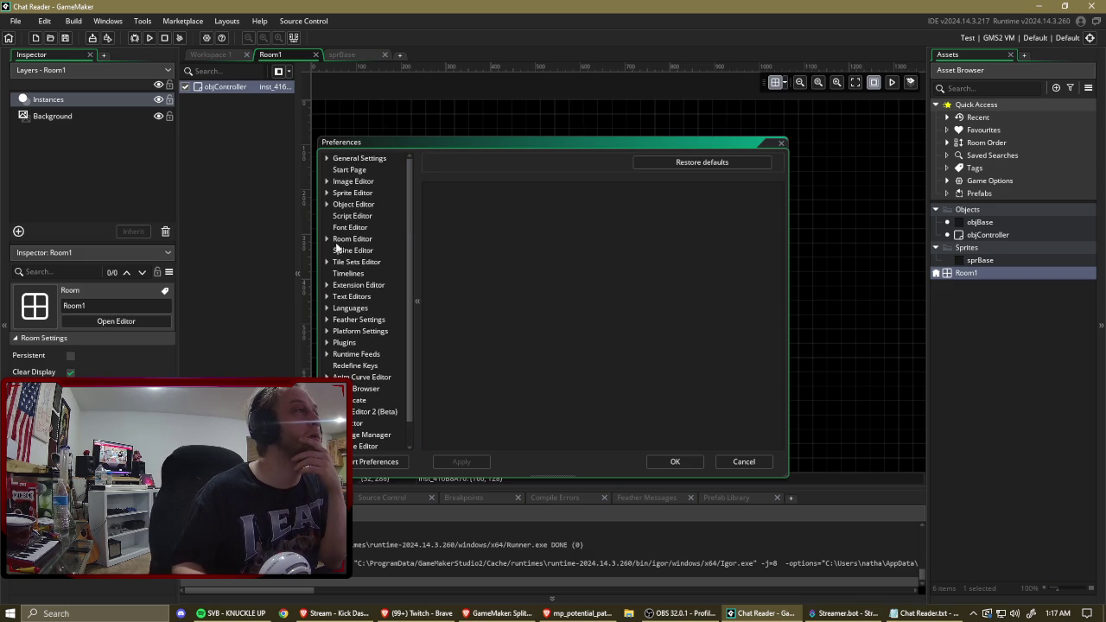
{"action": "left_click", "coordinate": [781, 142]}
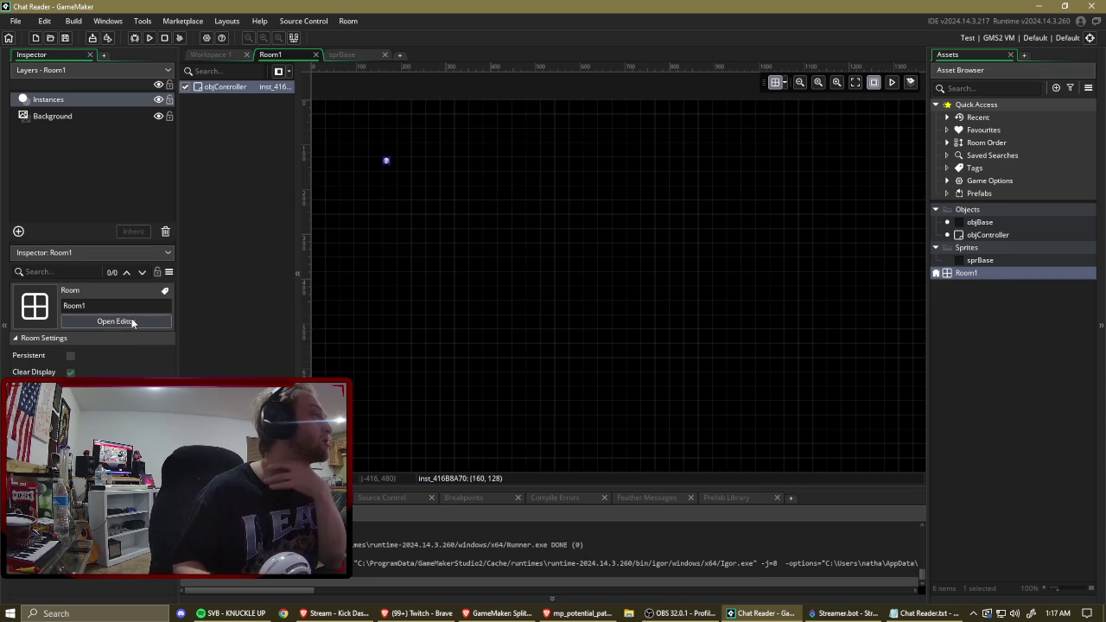
Open and dismiss the Inspector's options list, then return to the manual's mp_potential_path page.
{"action": "left_click", "coordinate": [170, 272]}
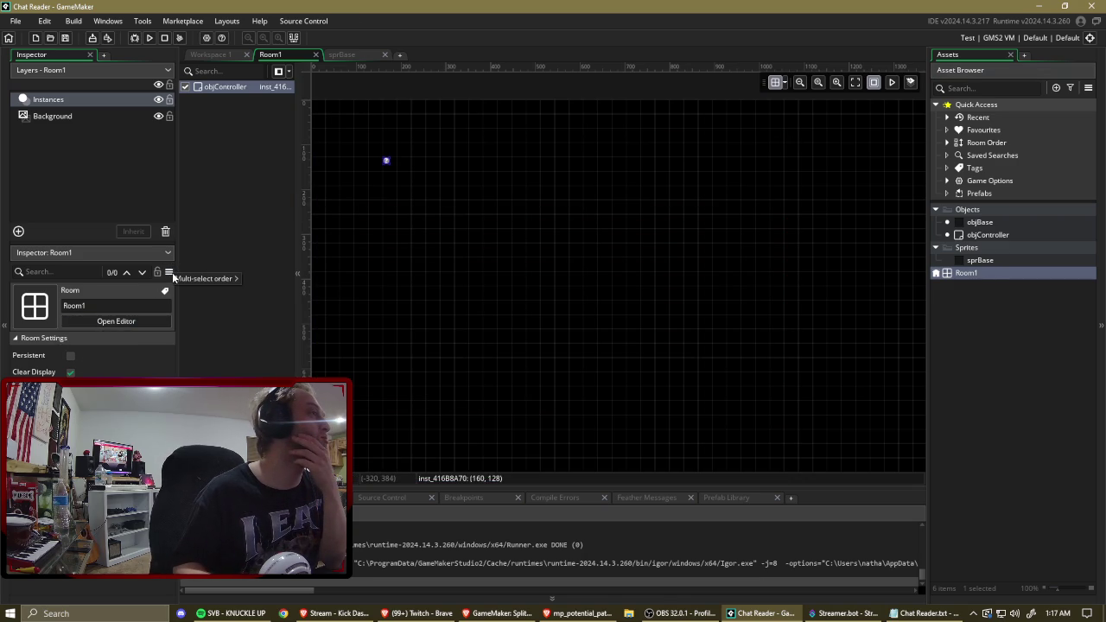
{"action": "left_click", "coordinate": [149, 374]}
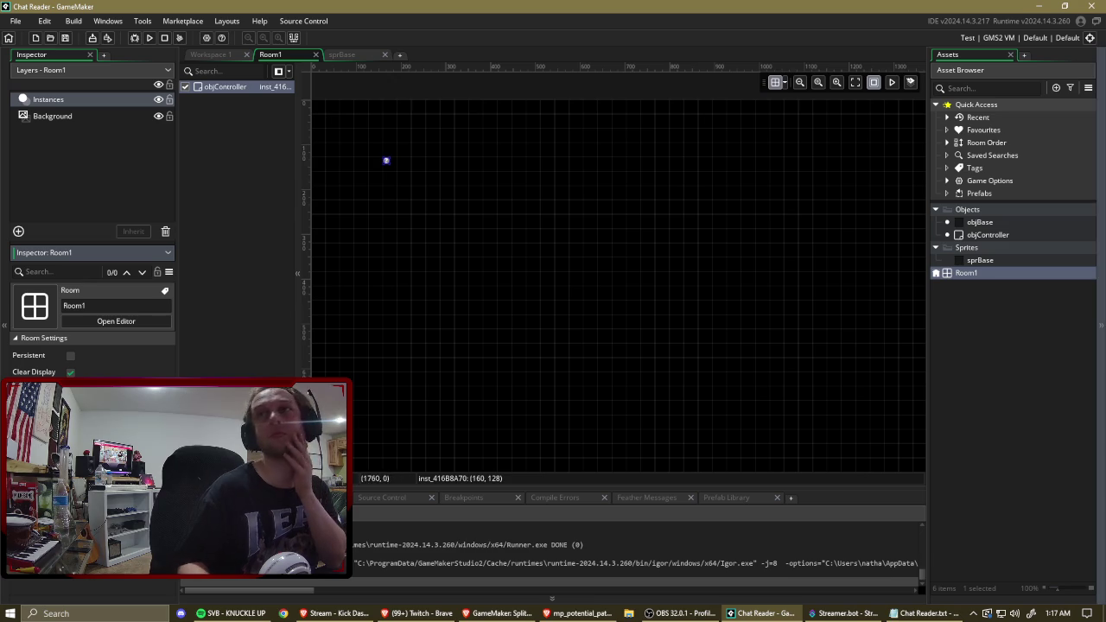
{"action": "left_click", "coordinate": [580, 613]}
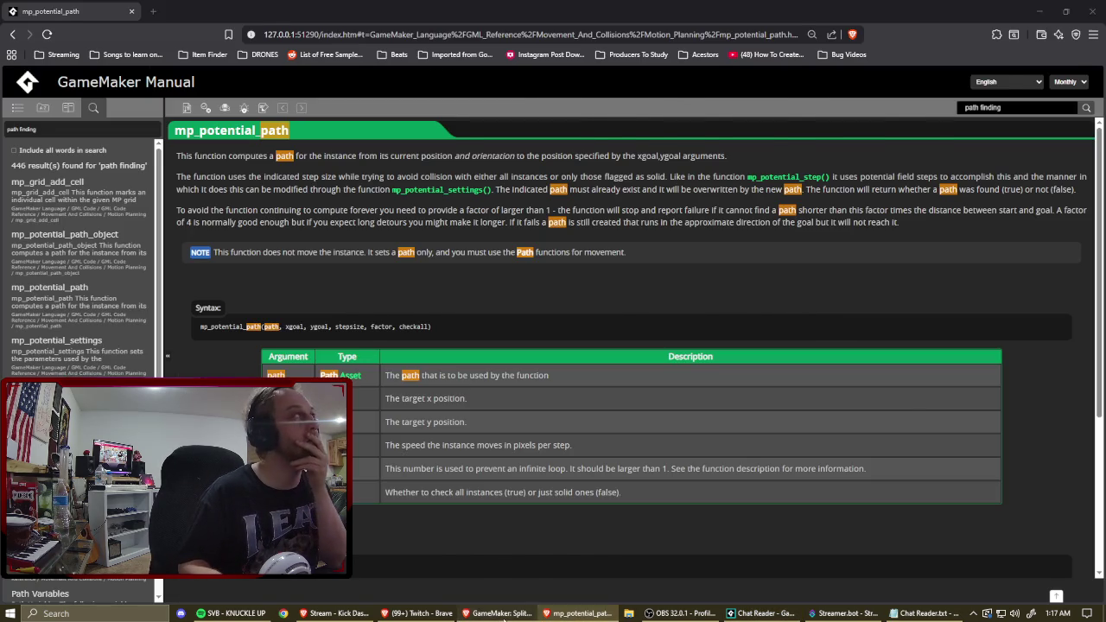
Ask Grok how to make the game go fullscreen and read through its answer.
{"action": "left_click", "coordinate": [500, 613]}
{"action": "type", "text": "how to you t"}
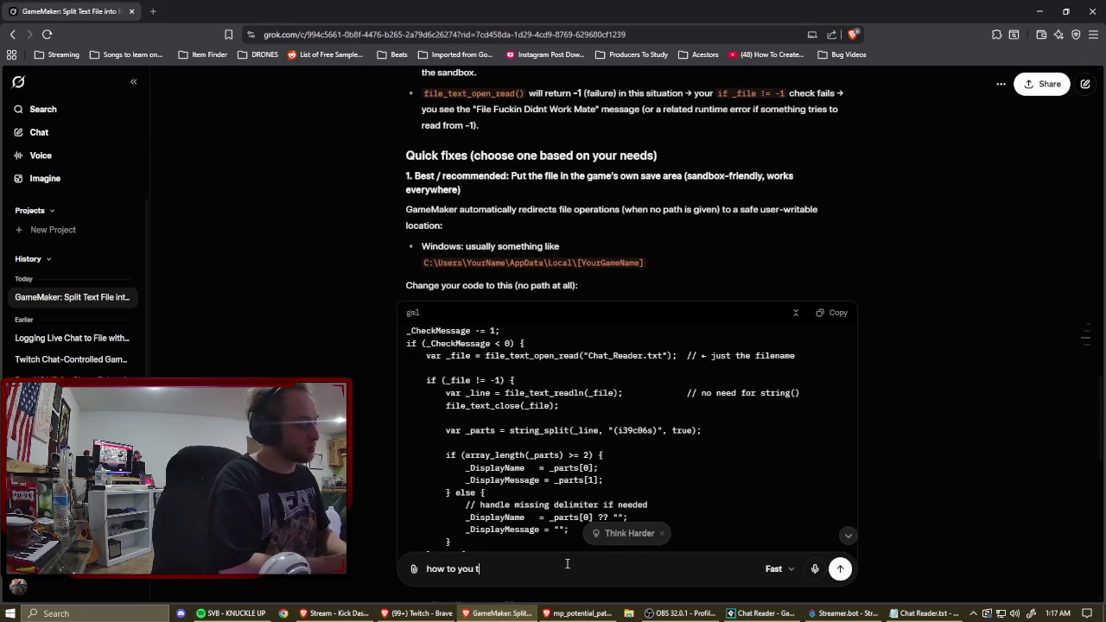
{"action": "type", "text": "ell the game to go fullscreen"}
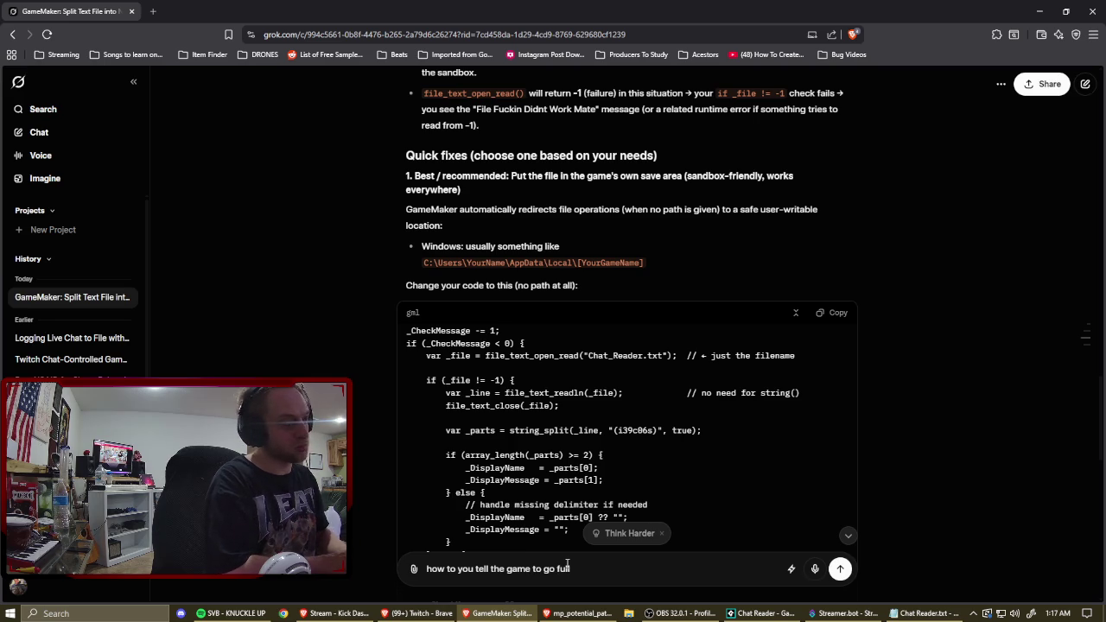
{"action": "key", "text": "Return"}
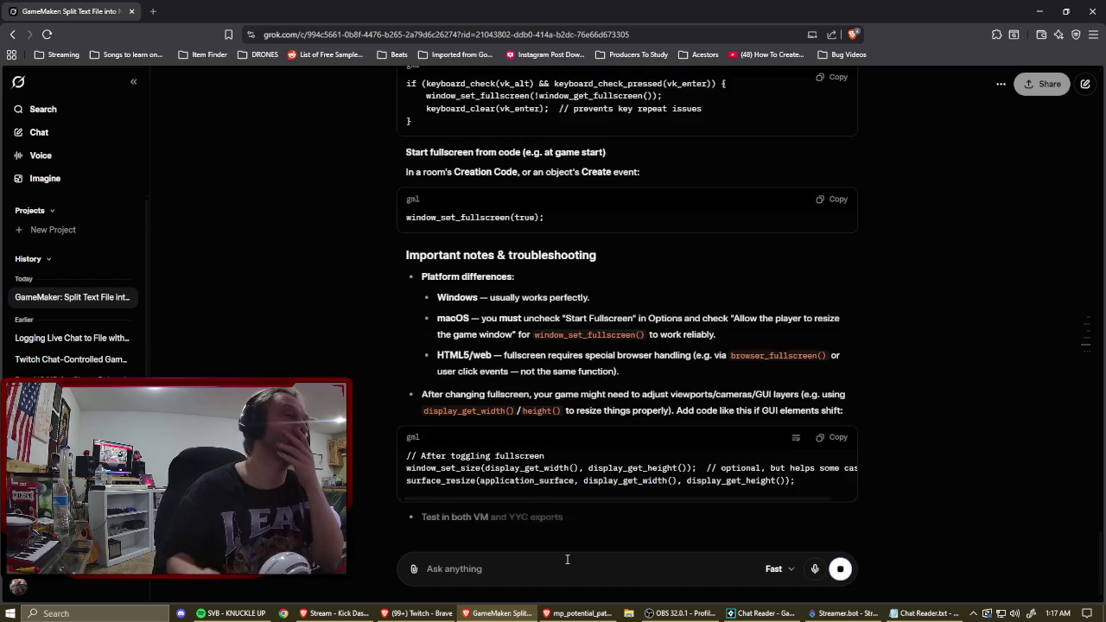
{"action": "scroll", "coordinate": [637, 228], "scroll_direction": "up", "scroll_amount": 5}
{"action": "scroll", "coordinate": [637, 227], "scroll_direction": "up", "scroll_amount": 10}
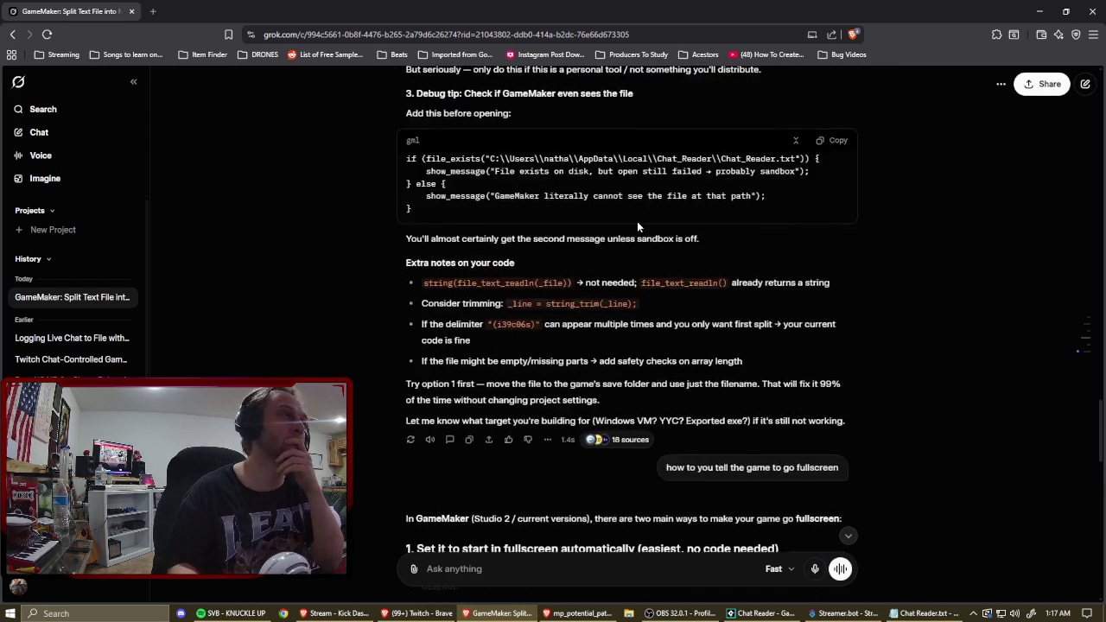
{"action": "scroll", "coordinate": [641, 223], "scroll_direction": "down", "scroll_amount": 10}
{"action": "scroll", "coordinate": [640, 223], "scroll_direction": "down", "scroll_amount": 5}
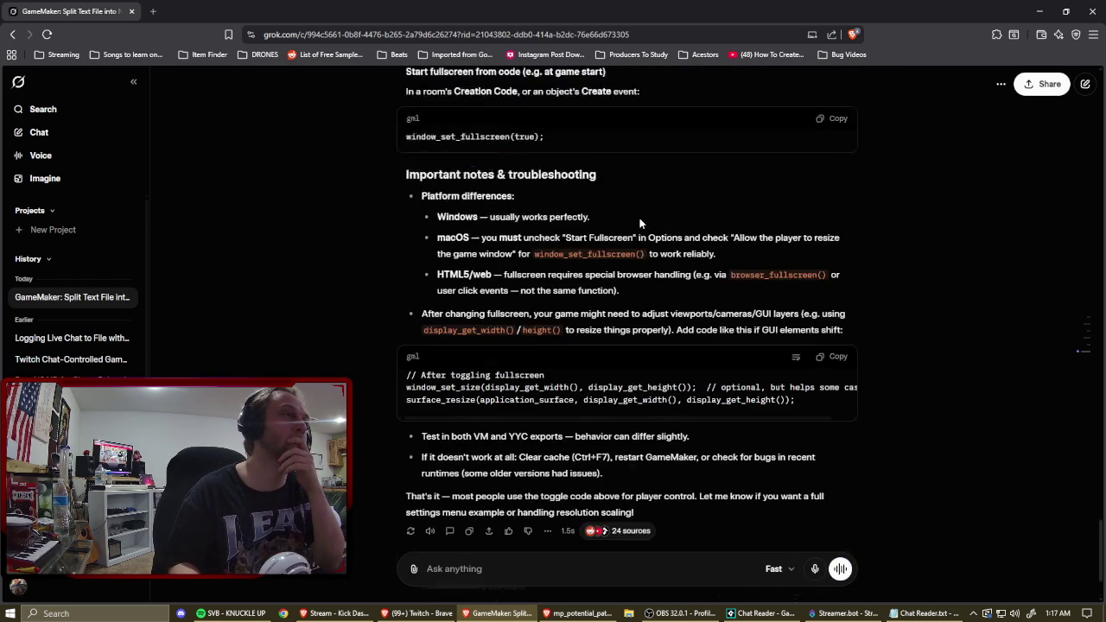
{"action": "scroll", "coordinate": [640, 223], "scroll_direction": "up", "scroll_amount": 9}
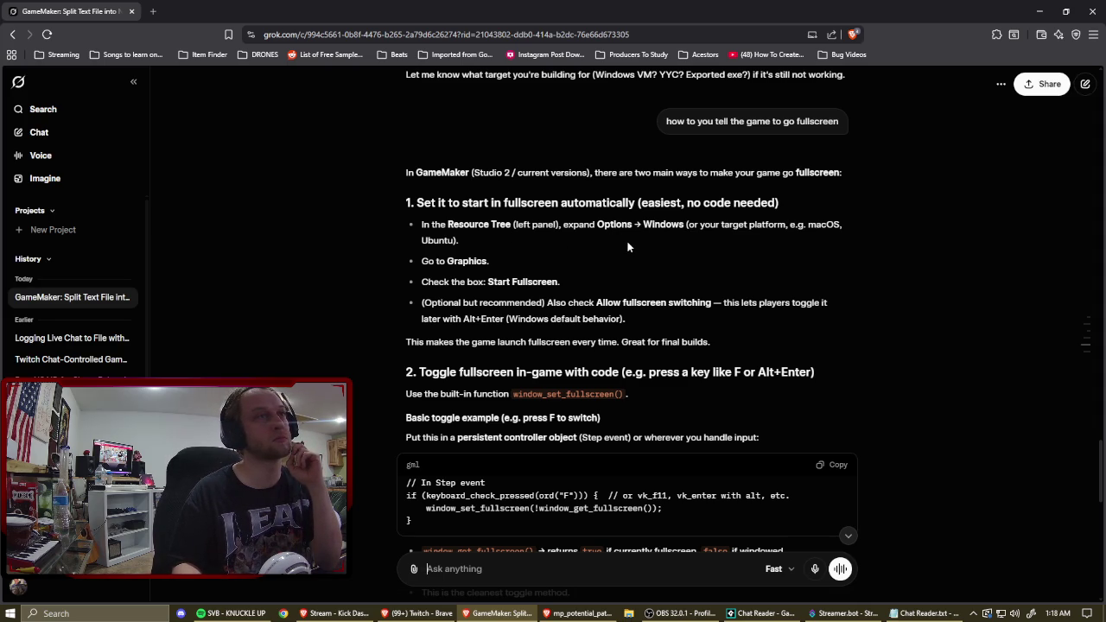
{"action": "left_click", "coordinate": [761, 613]}
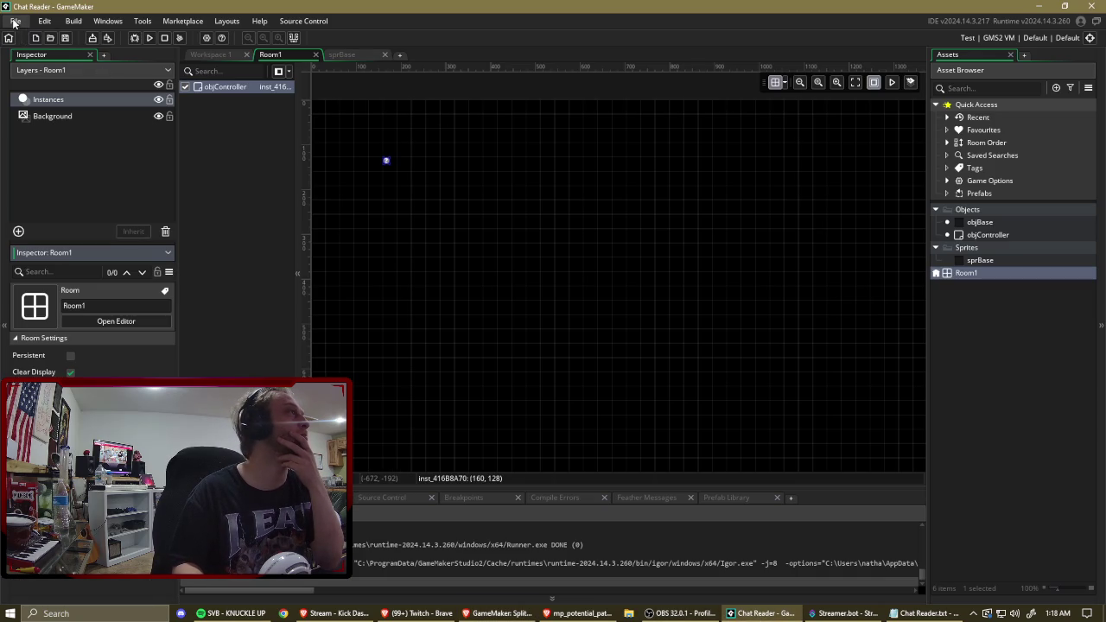
Review the Windows Graphics page in Game Options, close it, and reopen Room1.
{"action": "double_click", "coordinate": [990, 180]}
{"action": "left_click", "coordinate": [260, 189]}
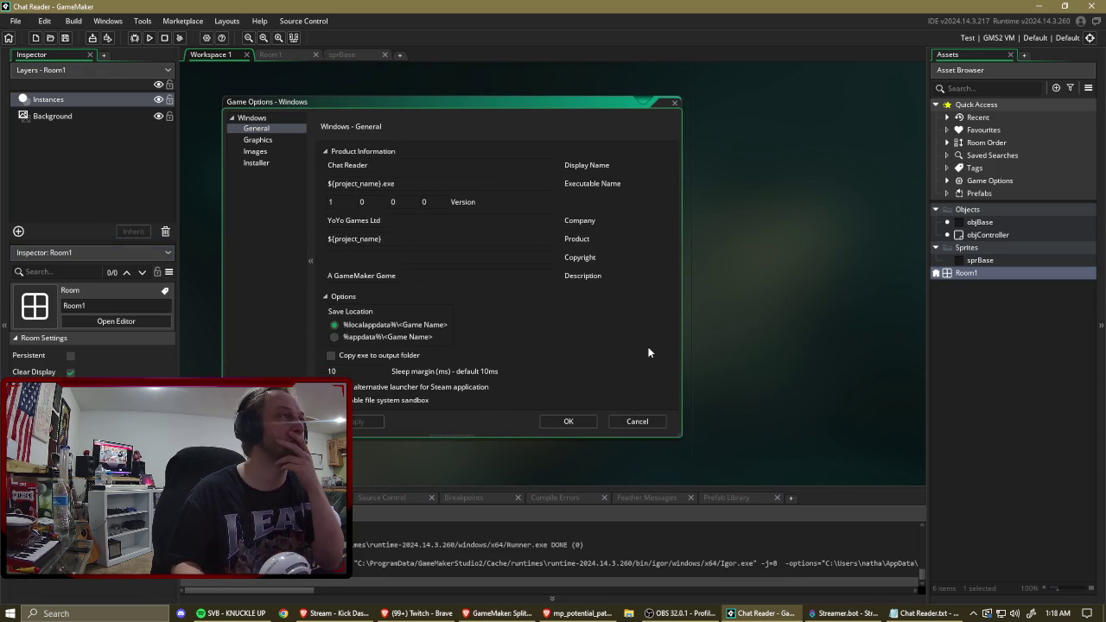
{"action": "left_click", "coordinate": [258, 140]}
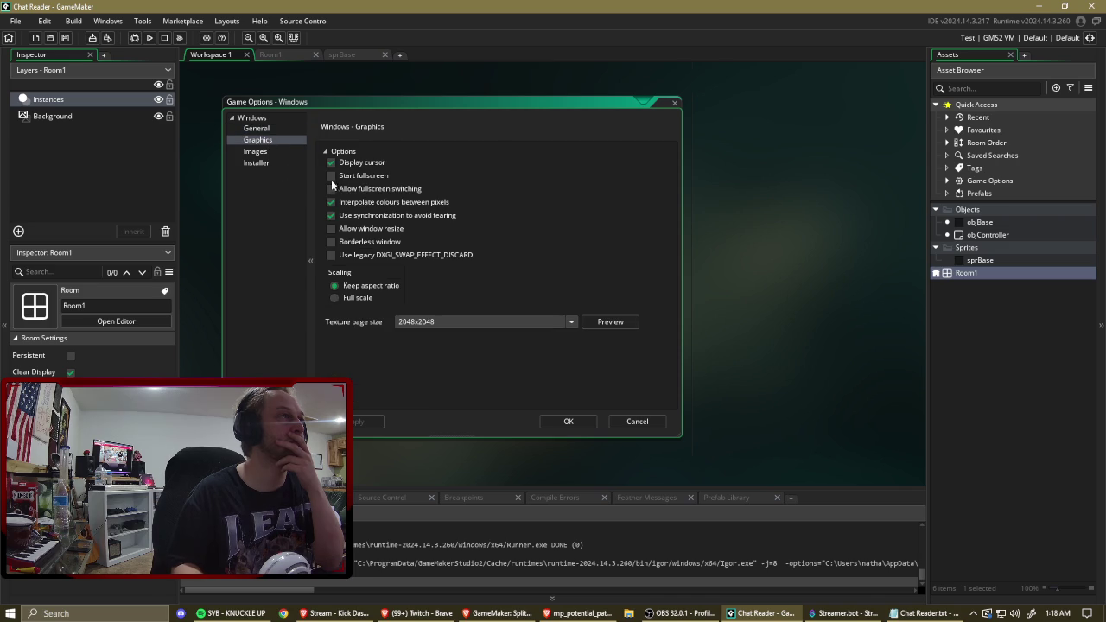
{"action": "left_click", "coordinate": [571, 422]}
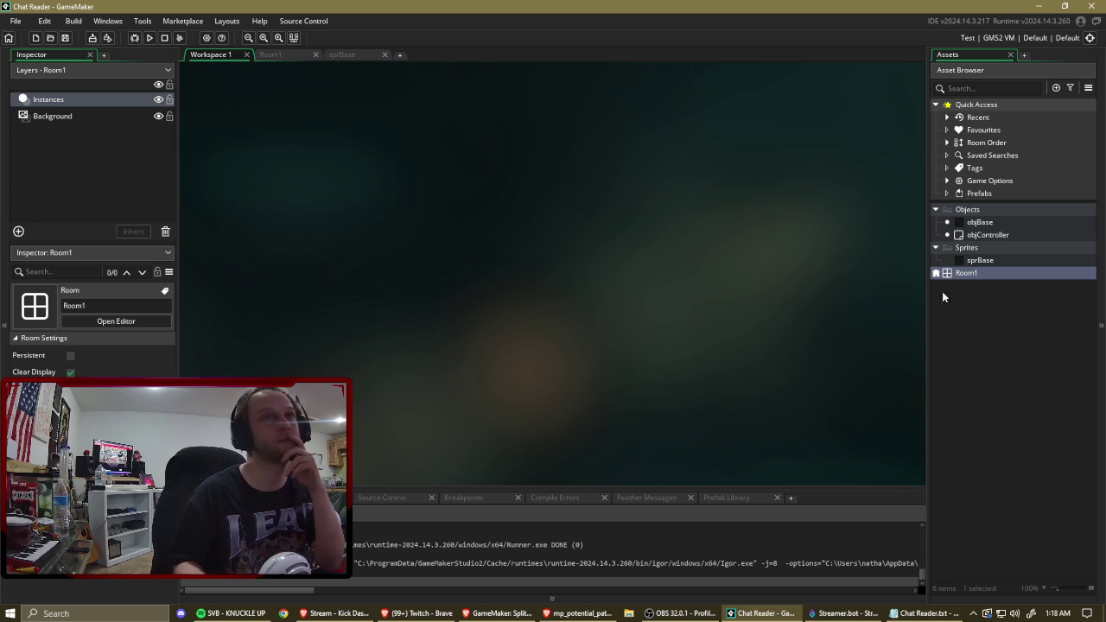
{"action": "double_click", "coordinate": [967, 273]}
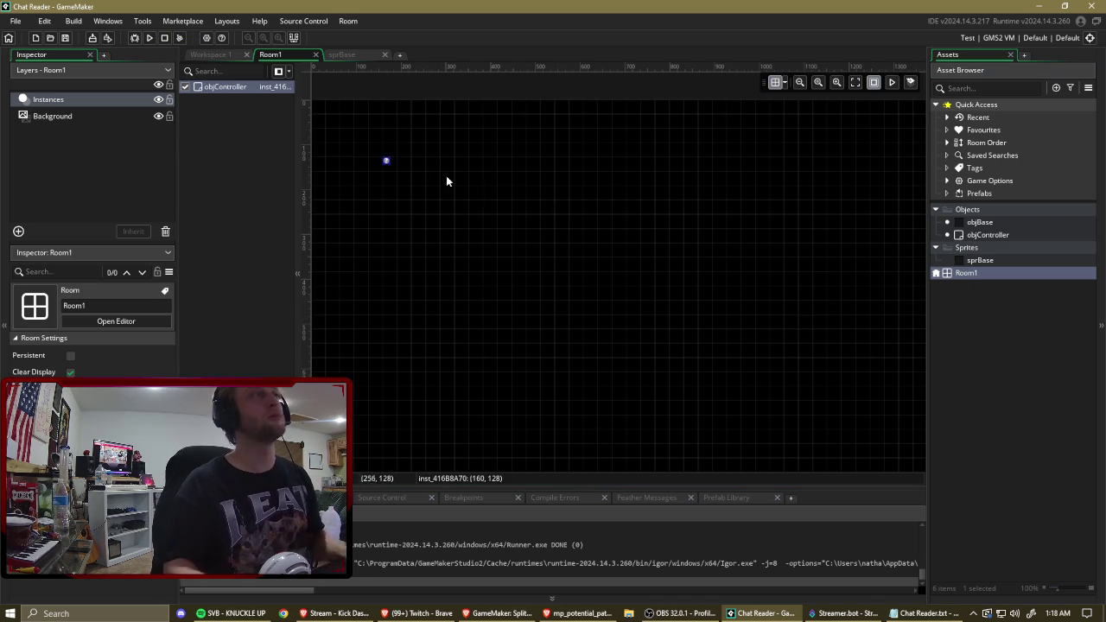
Look over objBase's properties in the Asset Browser, then bring up Room1's settings.
{"action": "scroll", "coordinate": [553, 202], "scroll_direction": "down", "scroll_amount": 2}
{"action": "scroll", "coordinate": [478, 97], "scroll_direction": "down", "scroll_amount": 2}
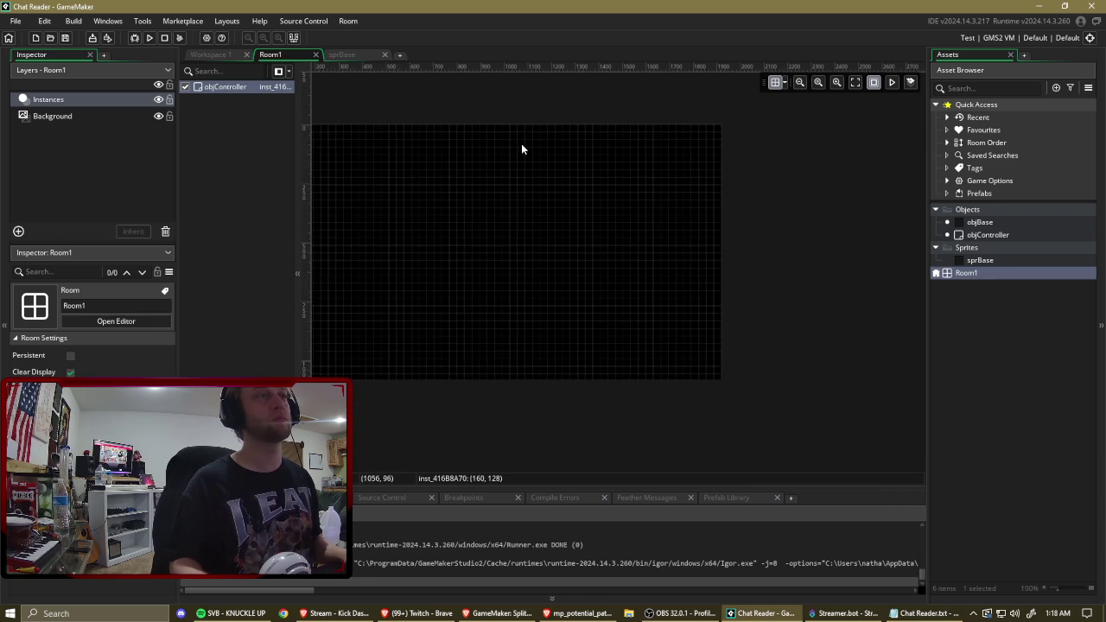
{"action": "left_click", "coordinate": [995, 223]}
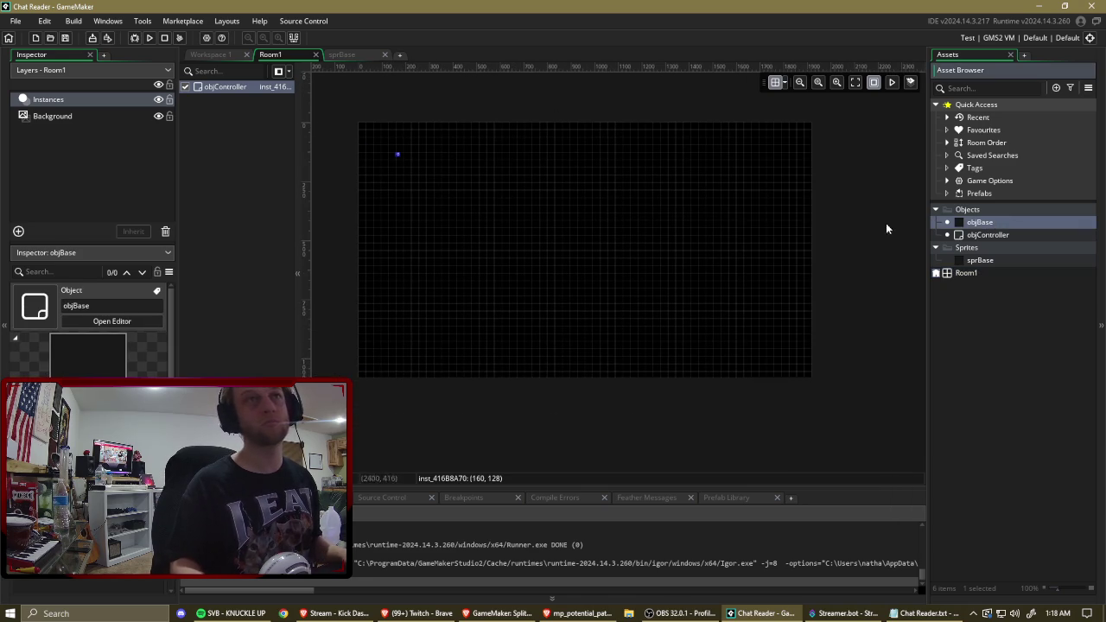
{"action": "left_click", "coordinate": [968, 273]}
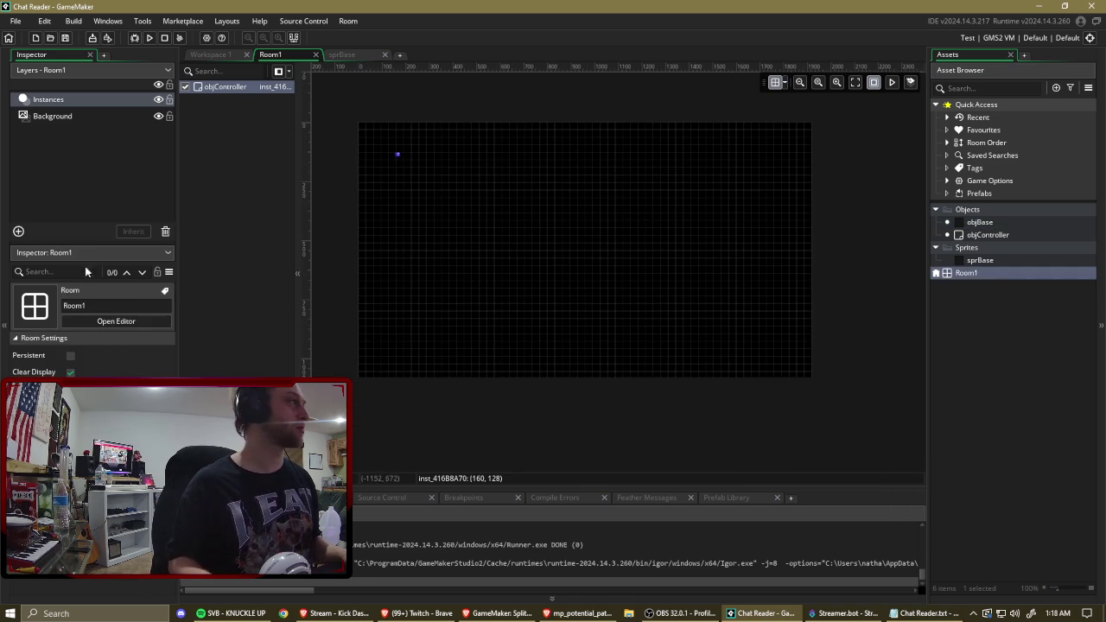
Set the Background layer colour to 0D1400 (Green 20, Hue 80) and drag objBase into the room.
{"action": "left_click", "coordinate": [55, 116]}
{"action": "left_click", "coordinate": [87, 354]}
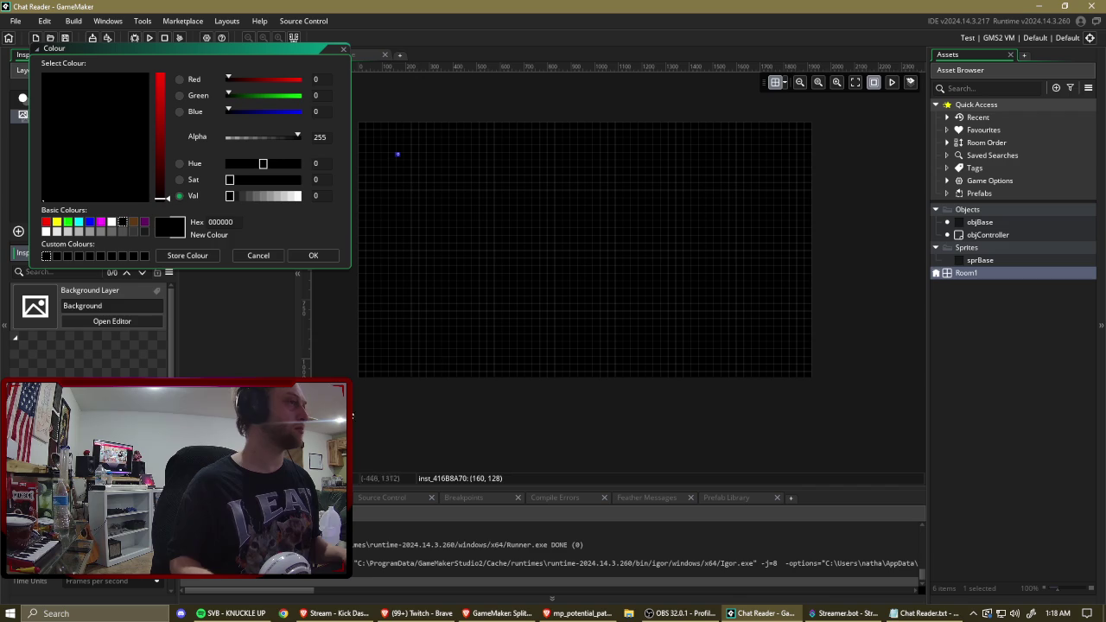
{"action": "left_click", "coordinate": [237, 96]}
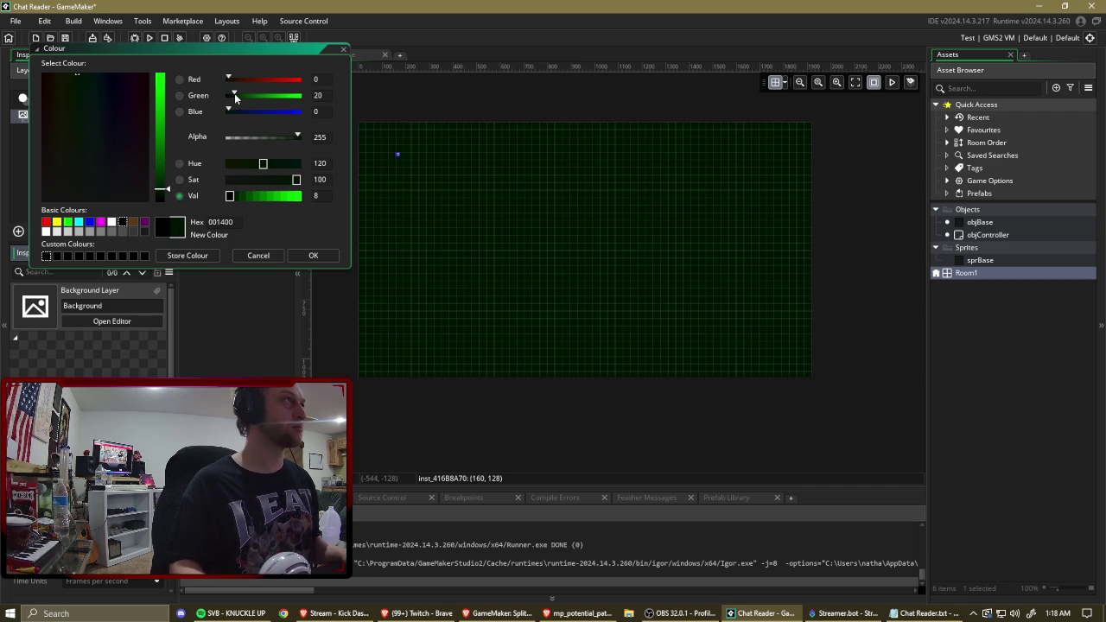
{"action": "left_click_drag", "start_coordinate": [258, 166], "coordinate": [234, 167]}
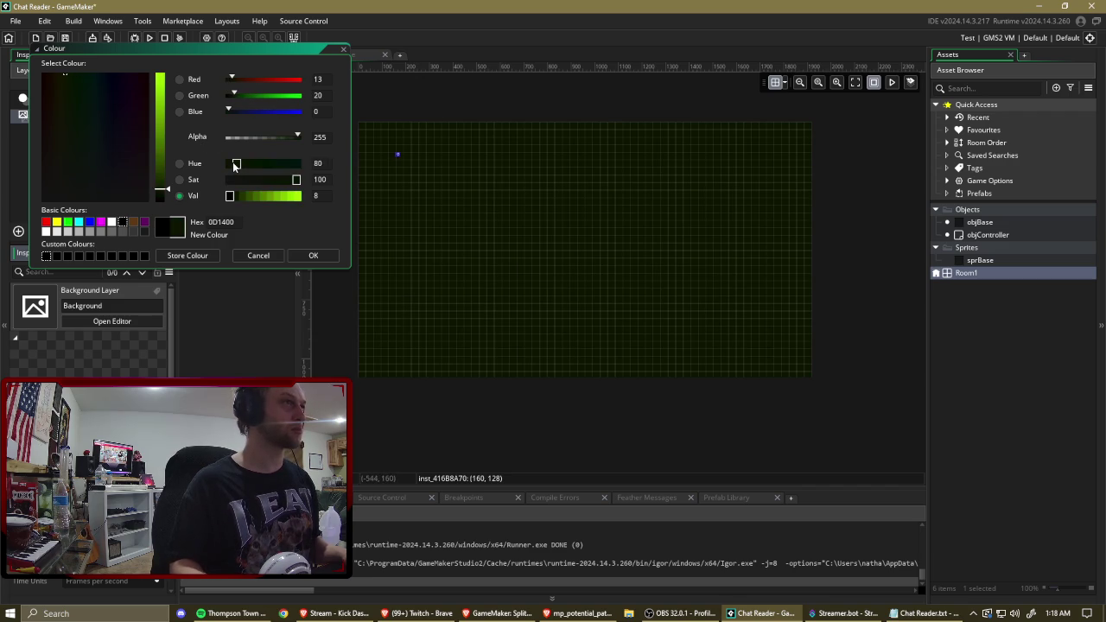
{"action": "left_click", "coordinate": [313, 255]}
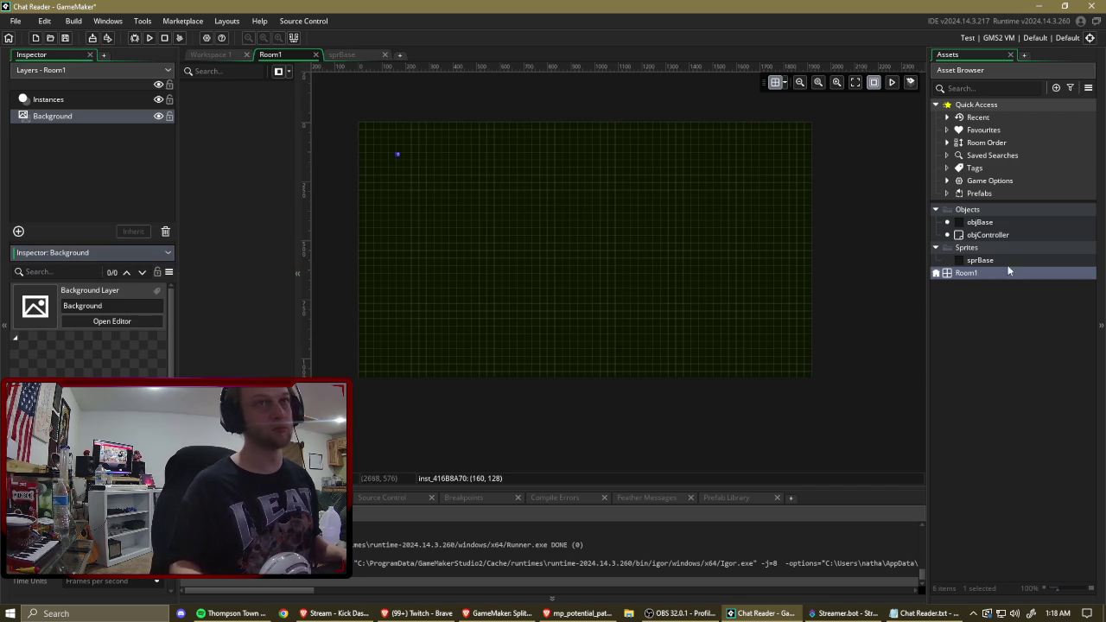
{"action": "mouse_move", "coordinate": [982, 226]}
{"action": "left_mouse_down"}
{"action": "mouse_move", "coordinate": [729, 267]}
{"action": "mouse_move", "coordinate": [573, 326]}
{"action": "left_mouse_up"}
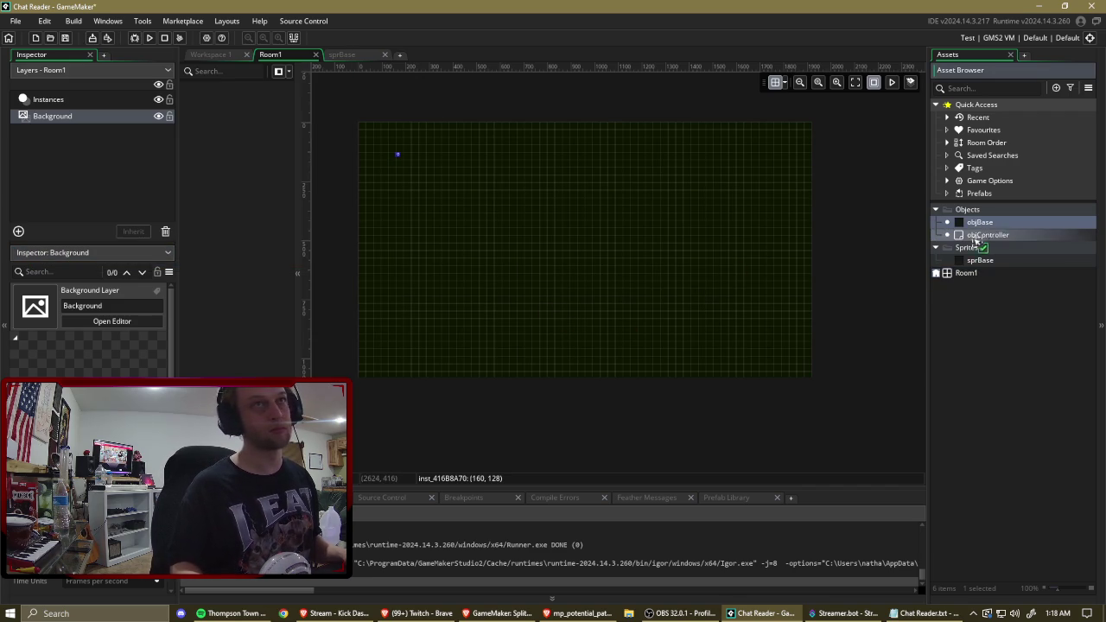
{"action": "right_click", "coordinate": [45, 143]}
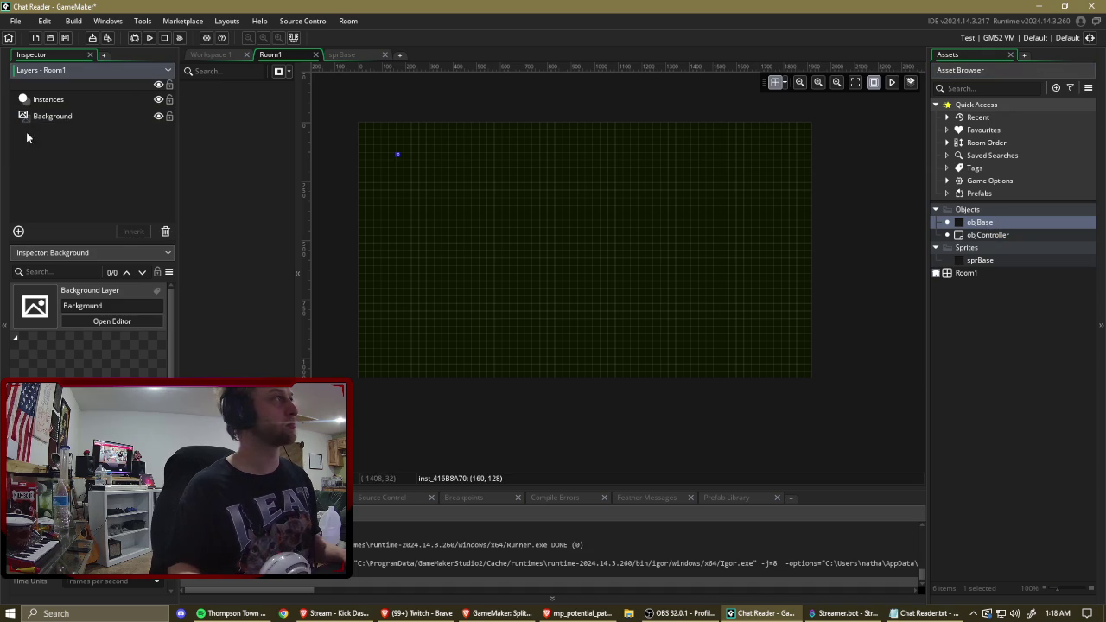
Place an objBase instance near Room1's bottom centre, test-run the game, then close it from the taskbar.
{"action": "left_click", "coordinate": [54, 100]}
{"action": "mouse_move", "coordinate": [986, 226]}
{"action": "left_mouse_down"}
{"action": "mouse_move", "coordinate": [577, 314]}
{"action": "mouse_move", "coordinate": [576, 335]}
{"action": "left_mouse_up"}
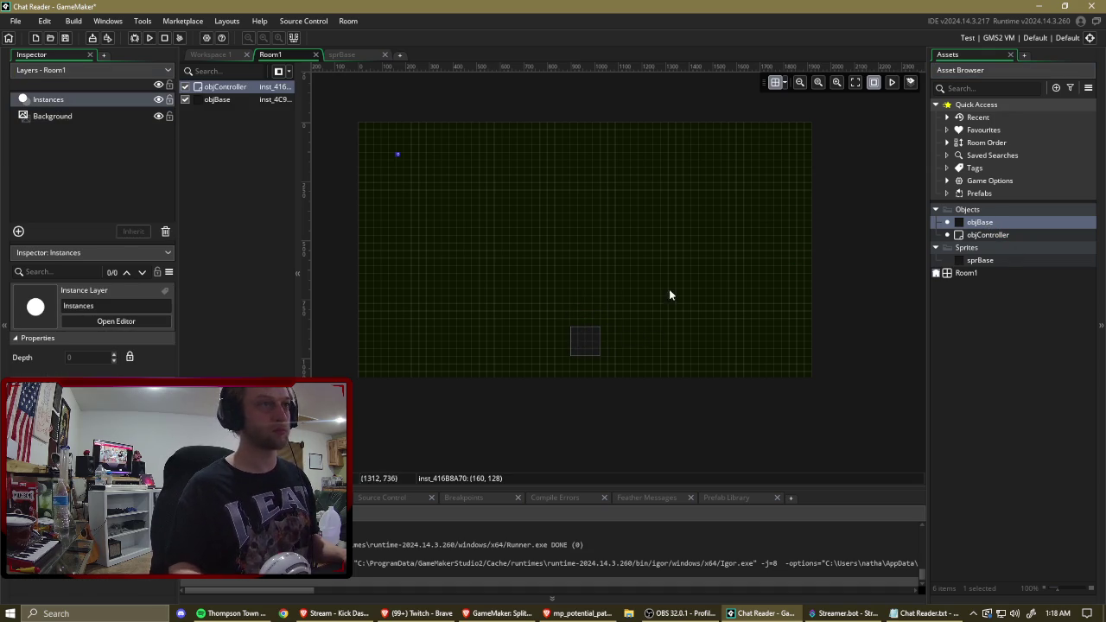
{"action": "key", "text": "F5"}
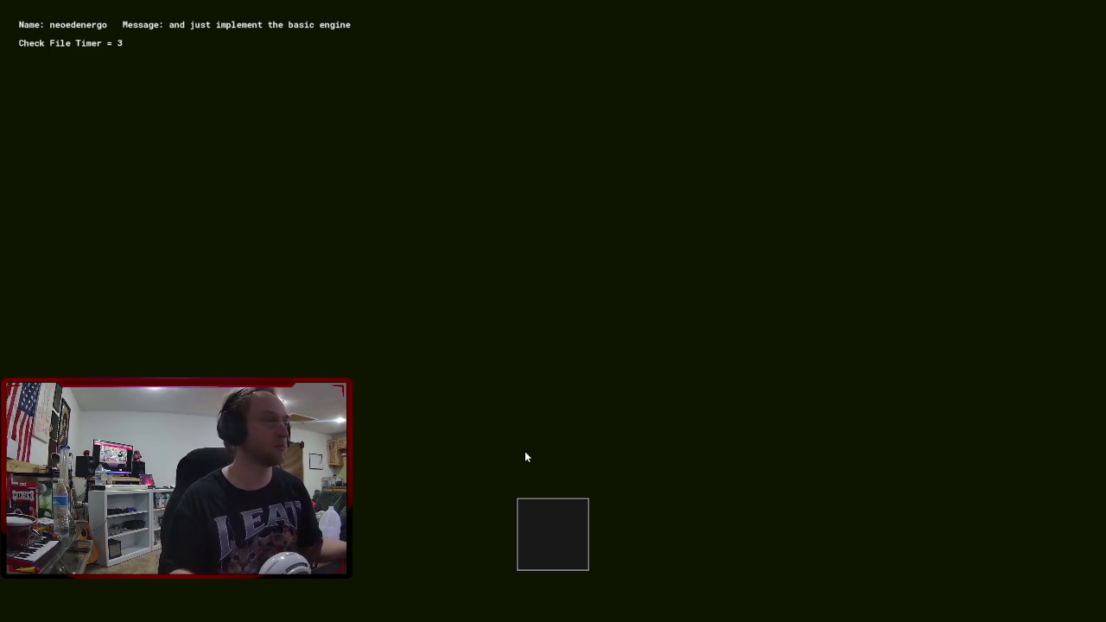
{"action": "key", "text": "super"}
{"action": "left_click", "coordinate": [880, 613]}
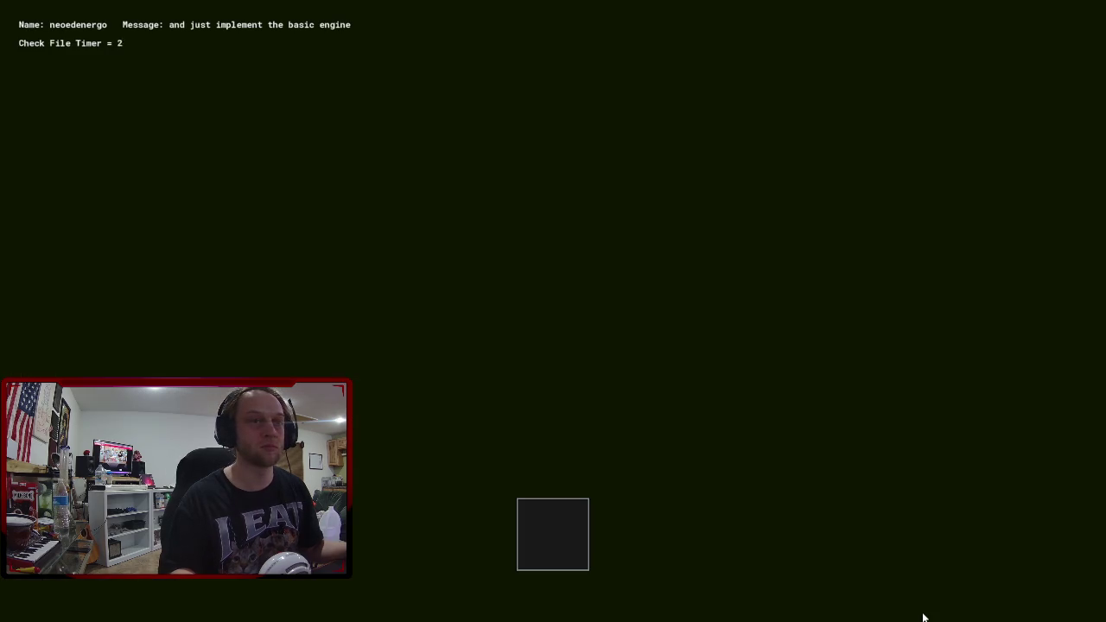
{"action": "key", "text": "super"}
{"action": "right_click", "coordinate": [924, 614]}
{"action": "left_click", "coordinate": [938, 593]}
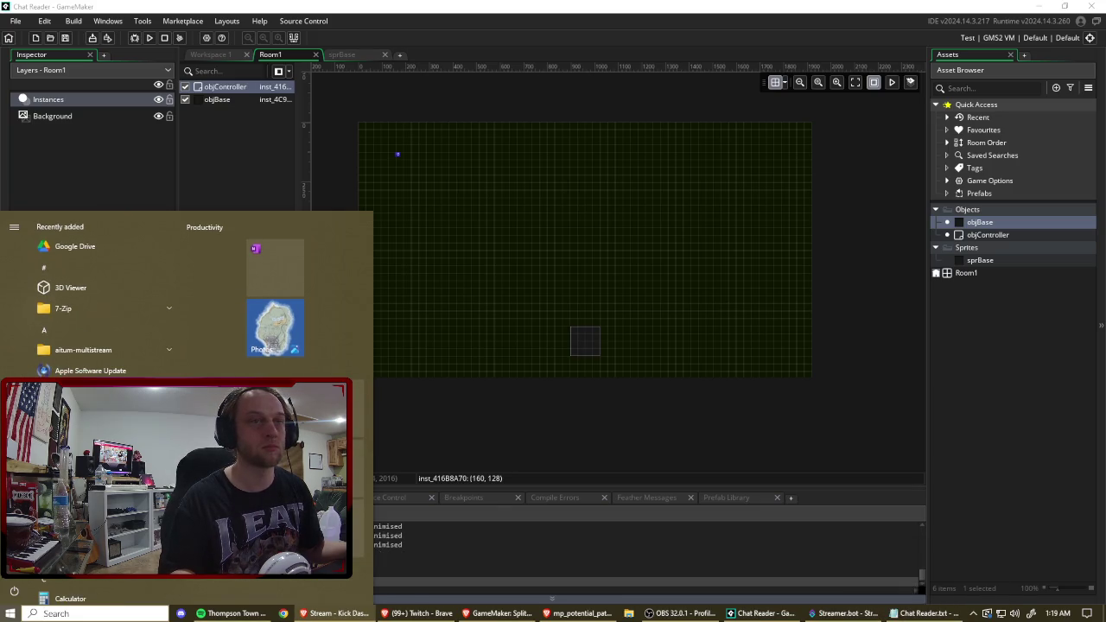
Move the objBase instance right to (1248, 832), check the sprBase sprite, and deselect the instance.
{"action": "mouse_move", "coordinate": [586, 341]}
{"action": "left_mouse_down"}
{"action": "mouse_move", "coordinate": [702, 351]}
{"action": "mouse_move", "coordinate": [672, 338]}
{"action": "left_mouse_up"}
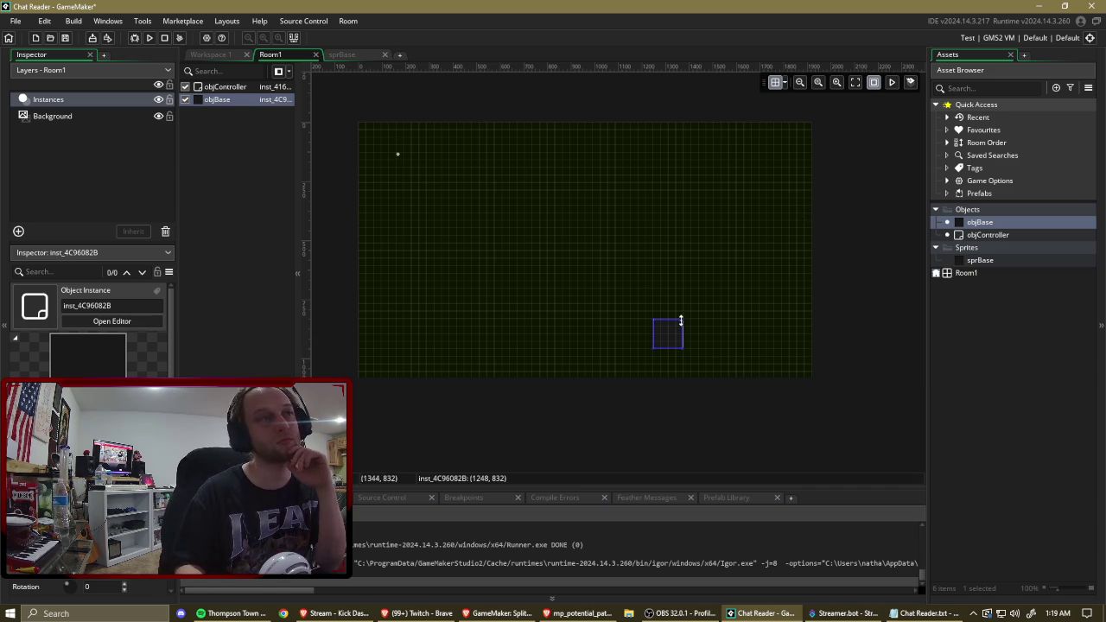
{"action": "left_click", "coordinate": [991, 261]}
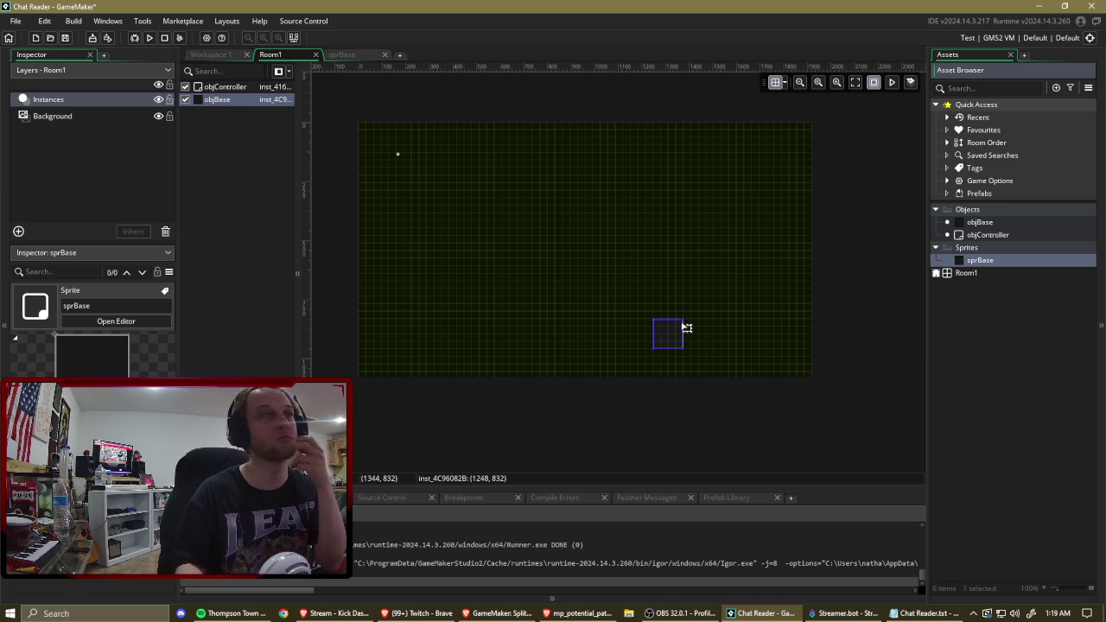
{"action": "left_click", "coordinate": [884, 356]}
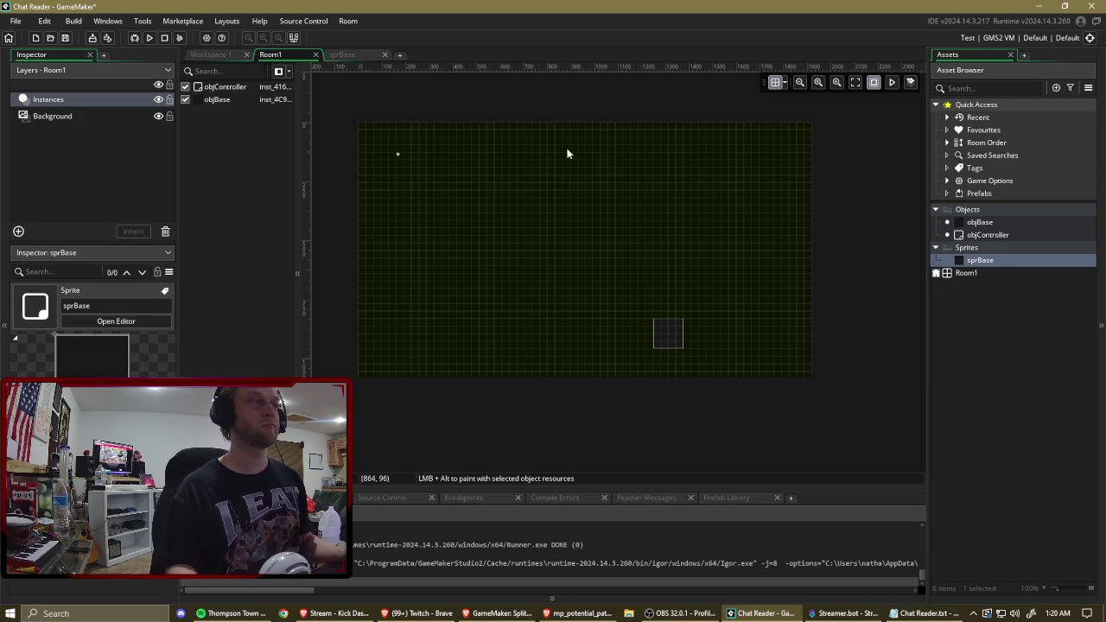
{"action": "left_click", "coordinate": [11, 614]}
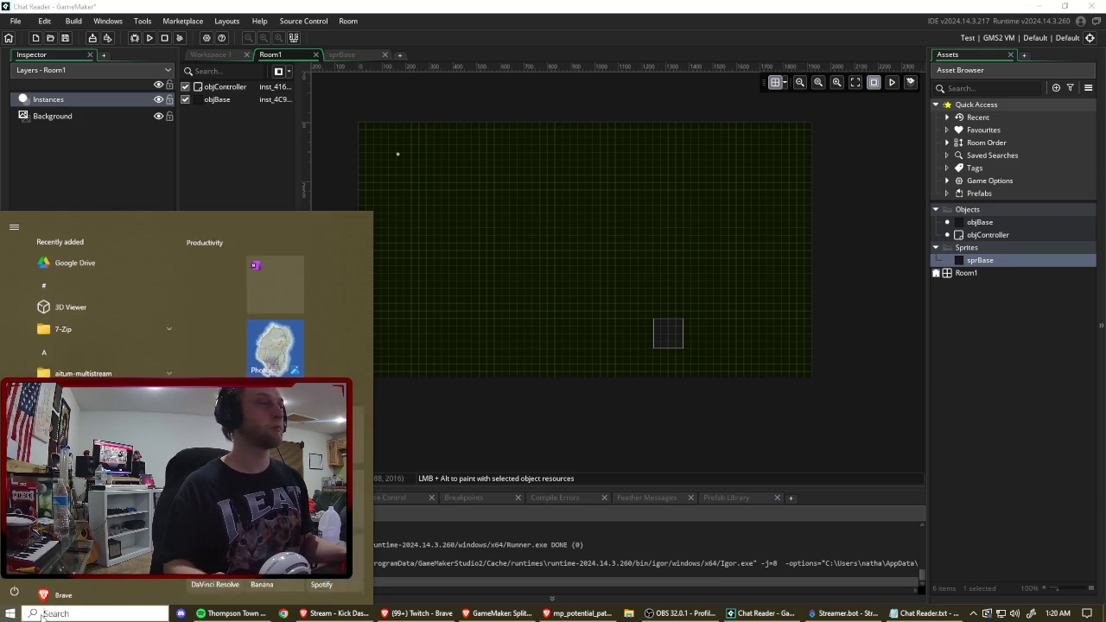
Work out 1920 − 1080 = 840 in Calculator, then close it.
{"action": "type", "text": "calc"}
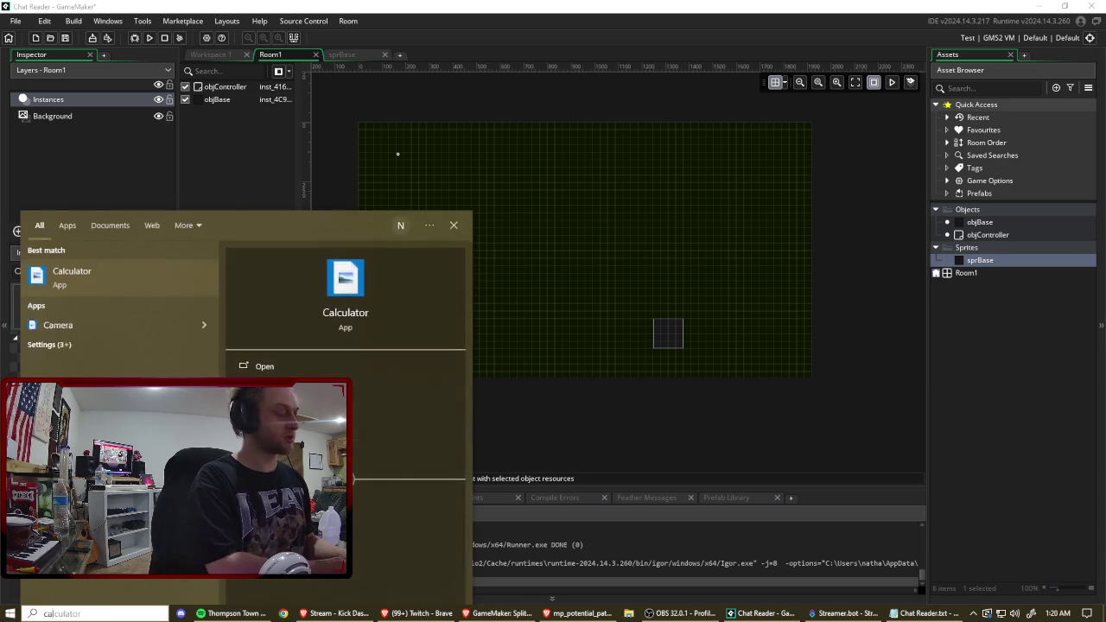
{"action": "key", "text": "Return"}
{"action": "type", "text": "19"}
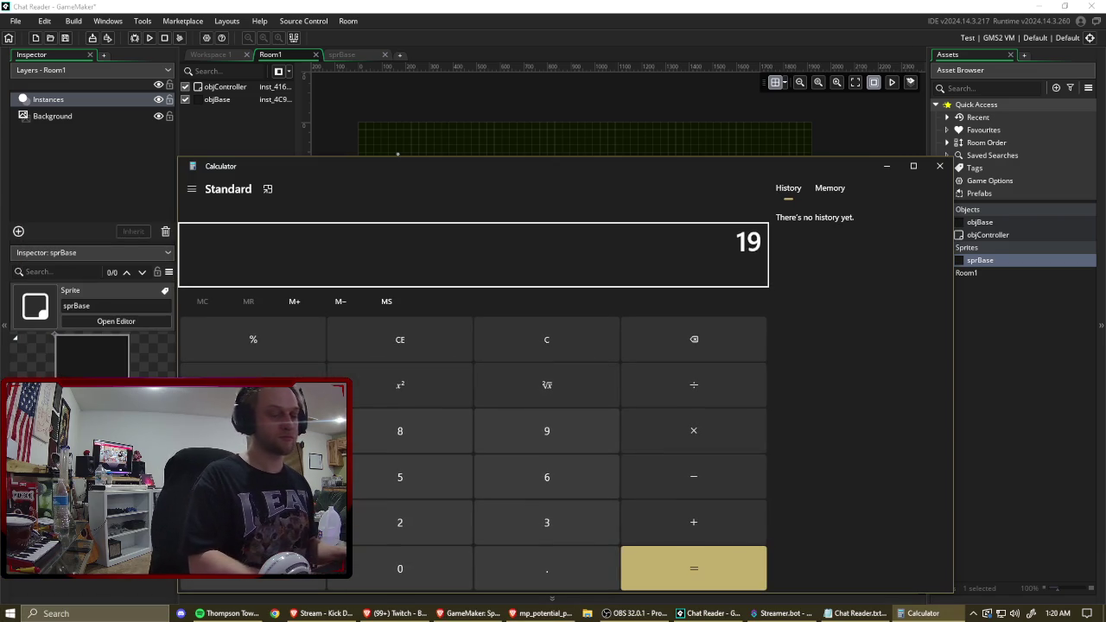
{"action": "type", "text": "20 - 1080"}
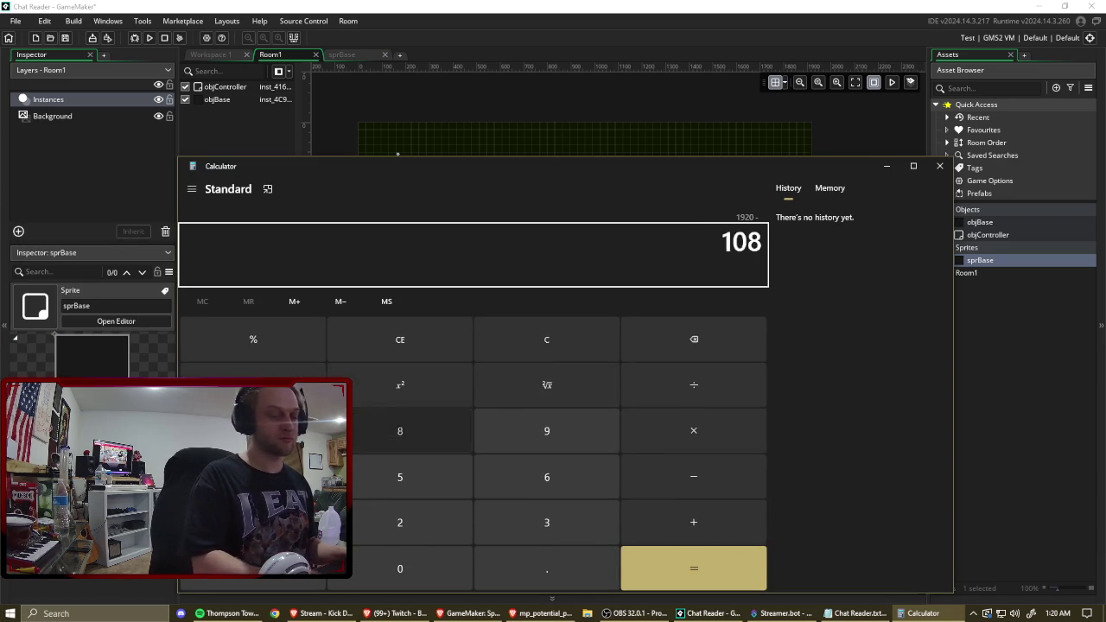
{"action": "key", "text": "Return"}
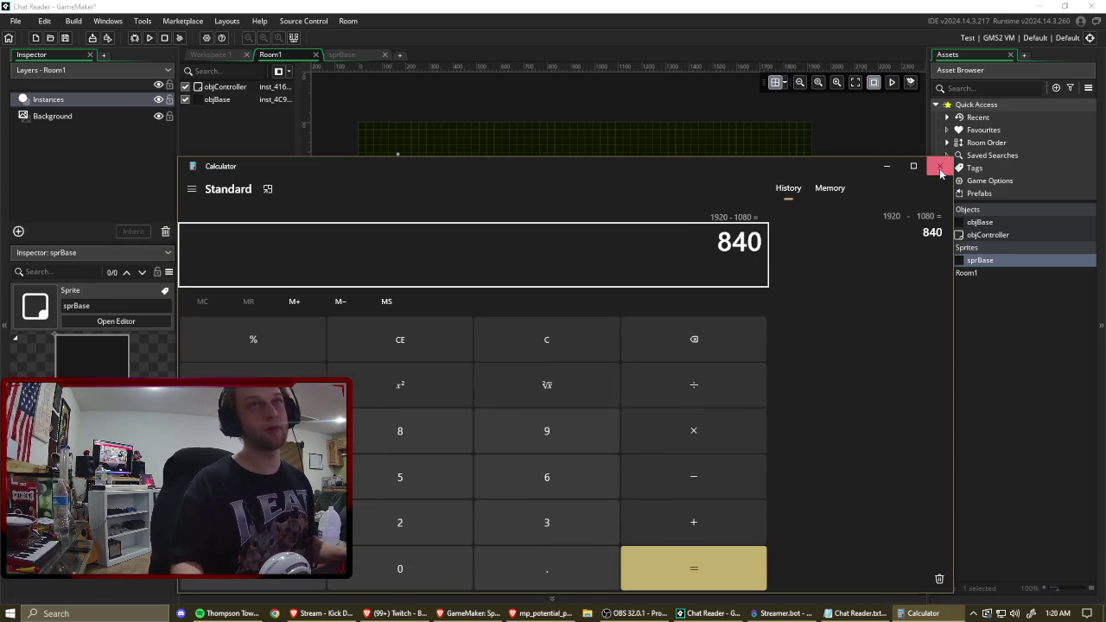
{"action": "left_click", "coordinate": [940, 165]}
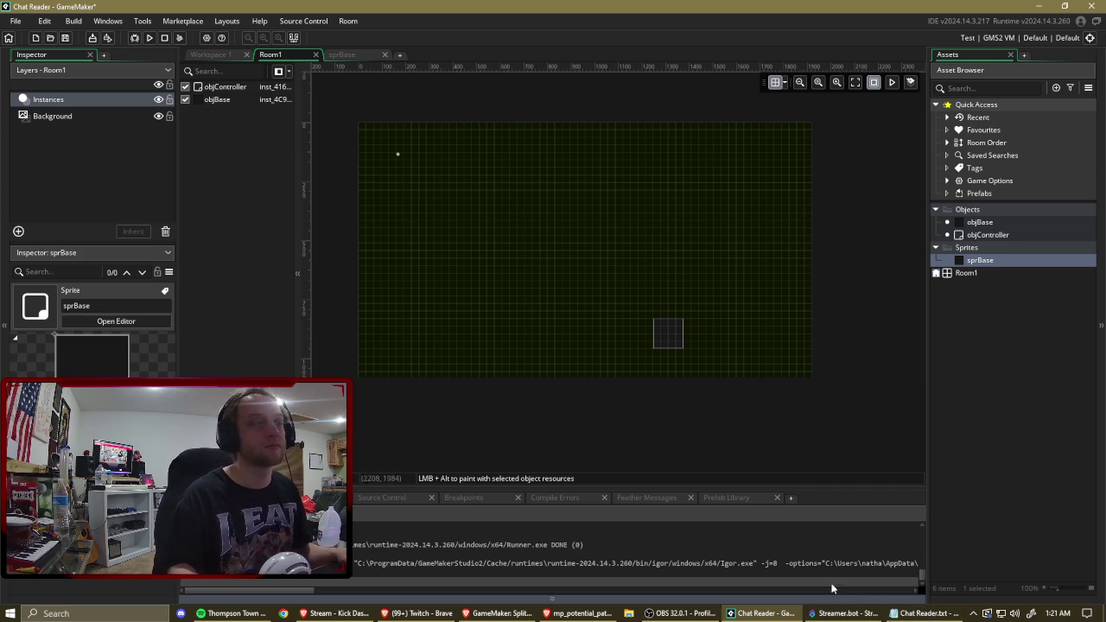
Create a new sprite, Sprite2, in the Sprites group.
{"action": "left_click", "coordinate": [94, 613]}
{"action": "right_click", "coordinate": [967, 247]}
{"action": "left_click", "coordinate": [1003, 249]}
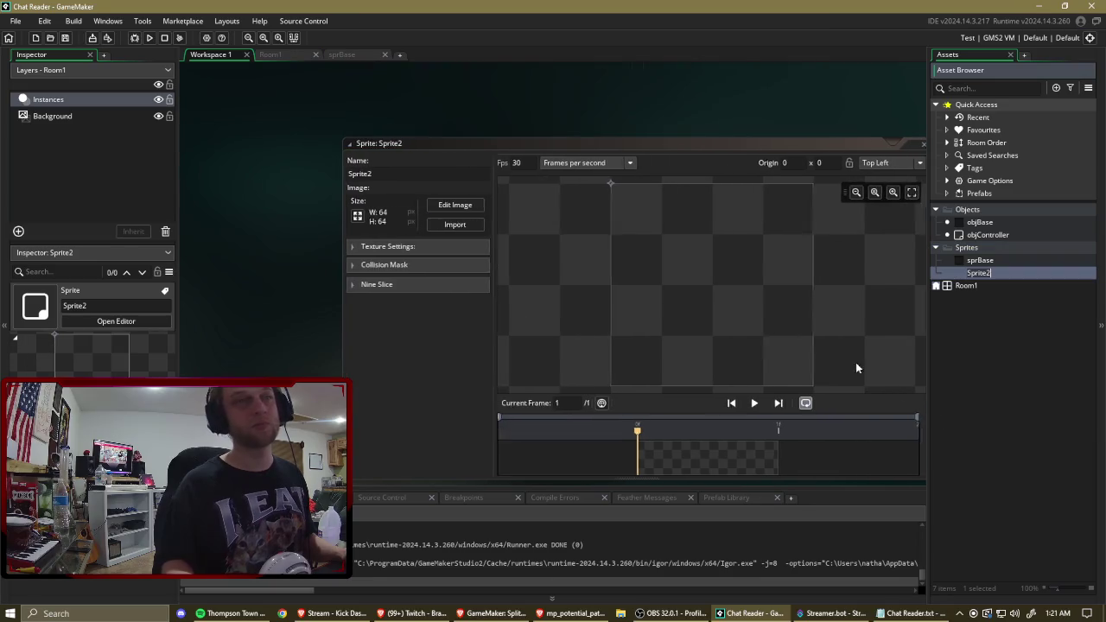
Resize Sprite2 to 420 × 1080 with aspect ratio unlocked and open it in the image editor.
{"action": "left_click", "coordinate": [333, 220]}
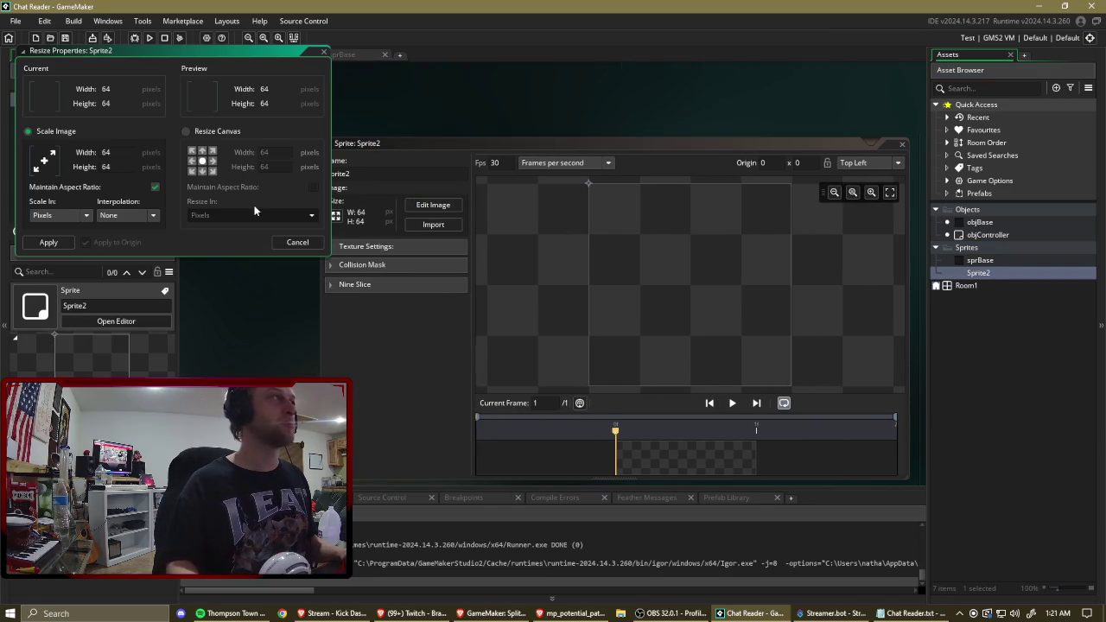
{"action": "left_click", "coordinate": [155, 187]}
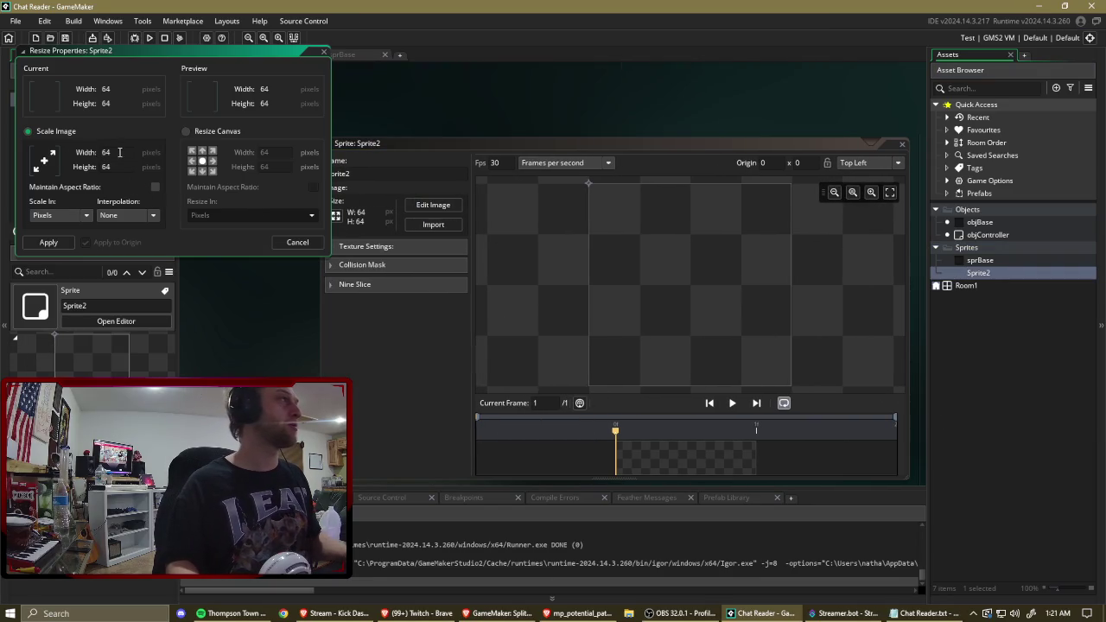
{"action": "type", "text": "420"}
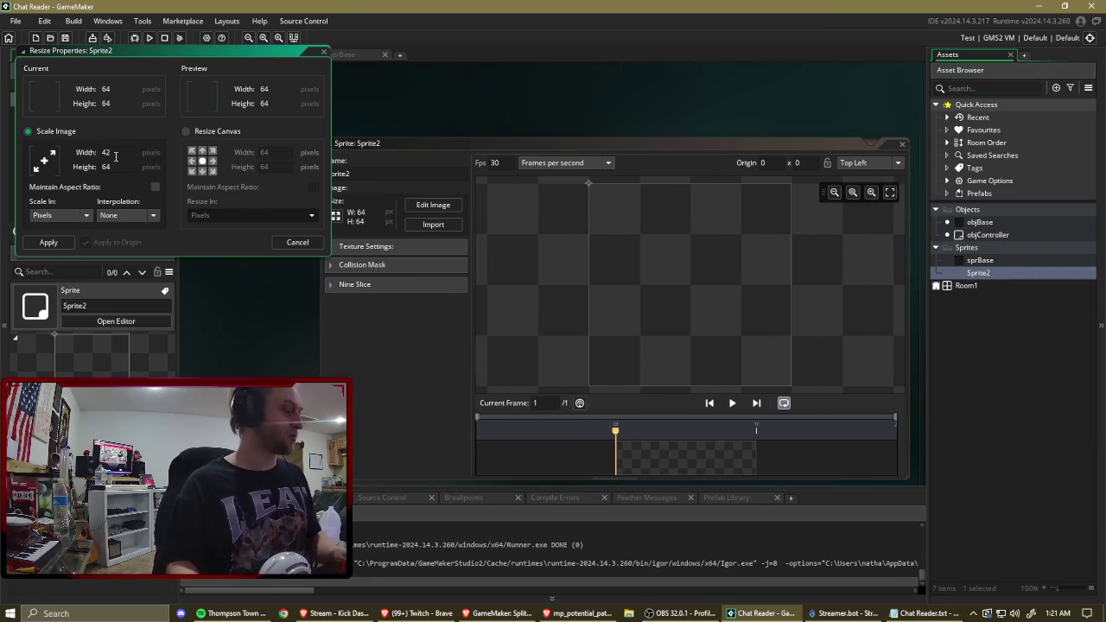
{"action": "key", "text": "Tab"}
{"action": "type", "text": "080"}
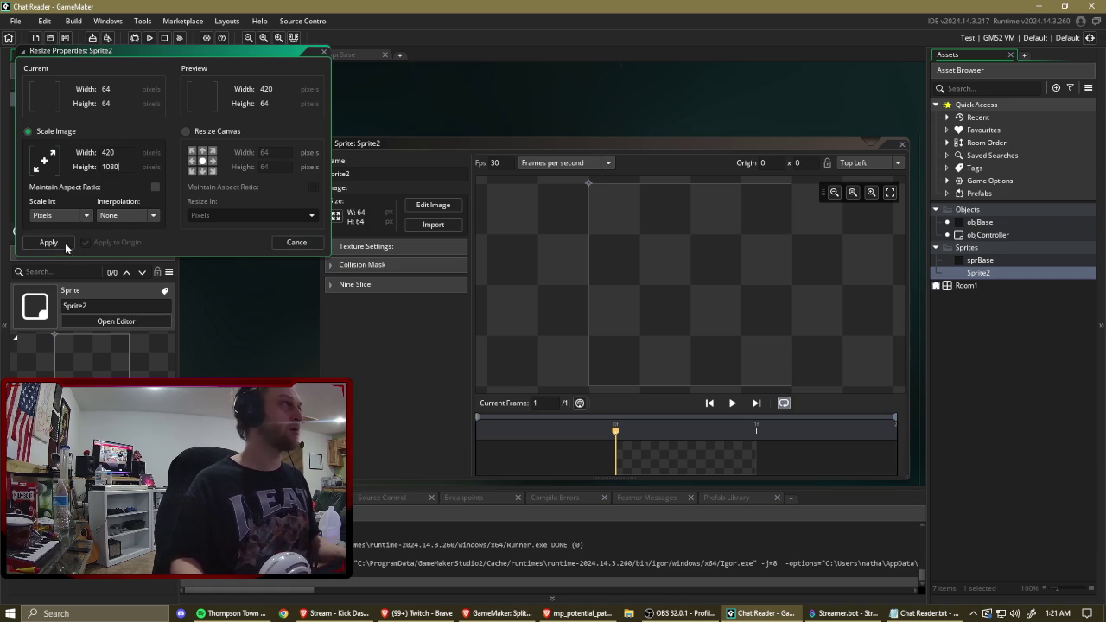
{"action": "left_click", "coordinate": [50, 242]}
{"action": "left_click", "coordinate": [436, 206]}
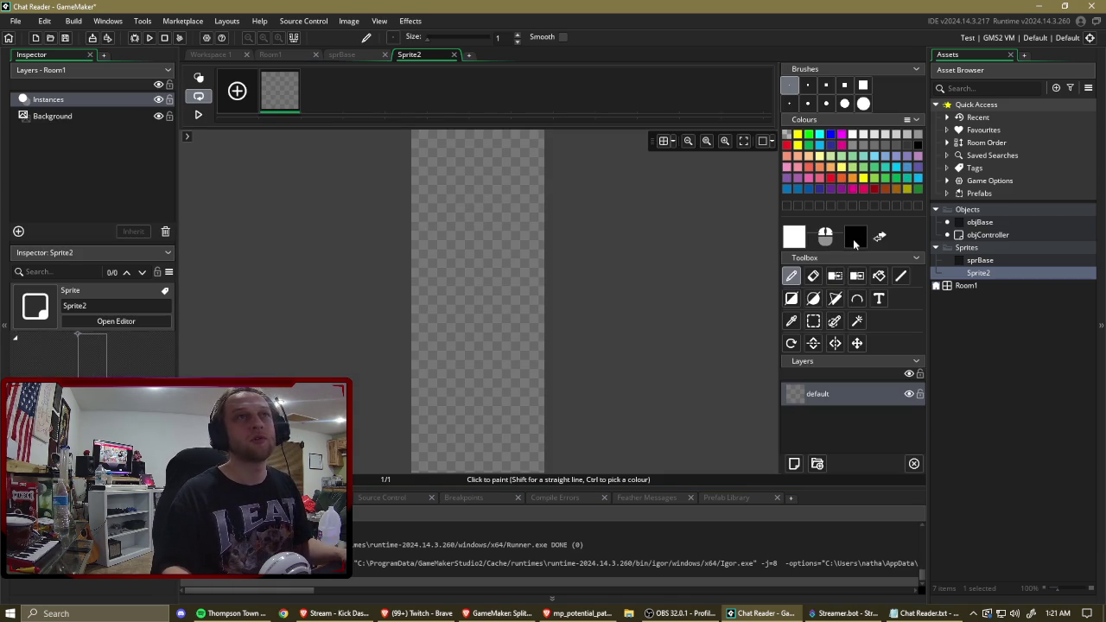
Set black as the drawing colour and draw a rectangle from the canvas's top-left corner.
{"action": "left_click", "coordinate": [853, 239]}
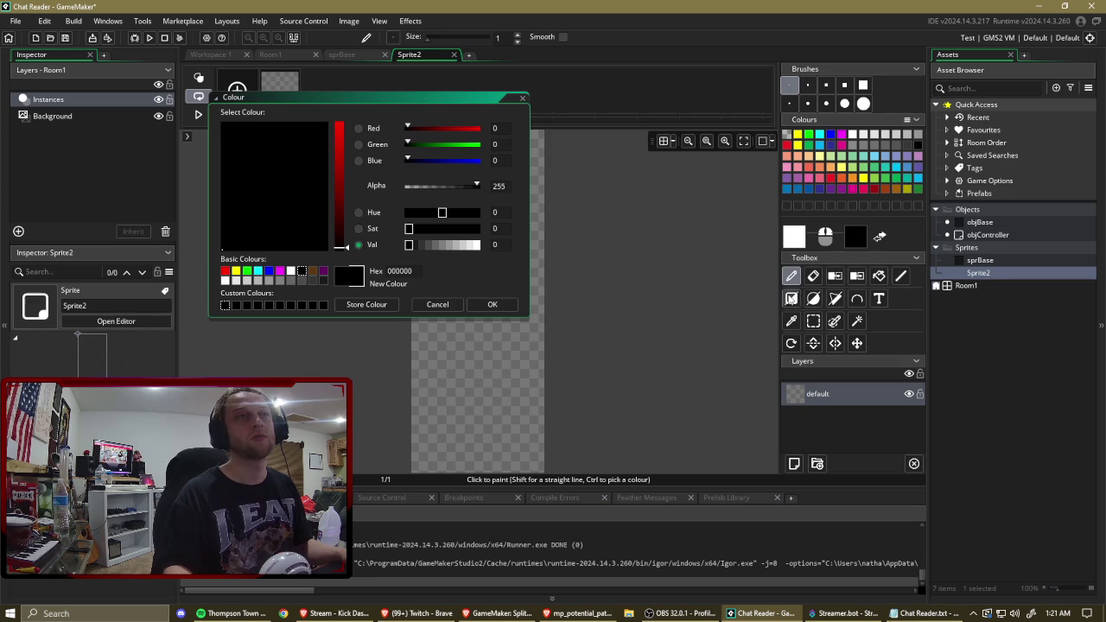
{"action": "left_click", "coordinate": [791, 298]}
{"action": "left_click", "coordinate": [492, 304]}
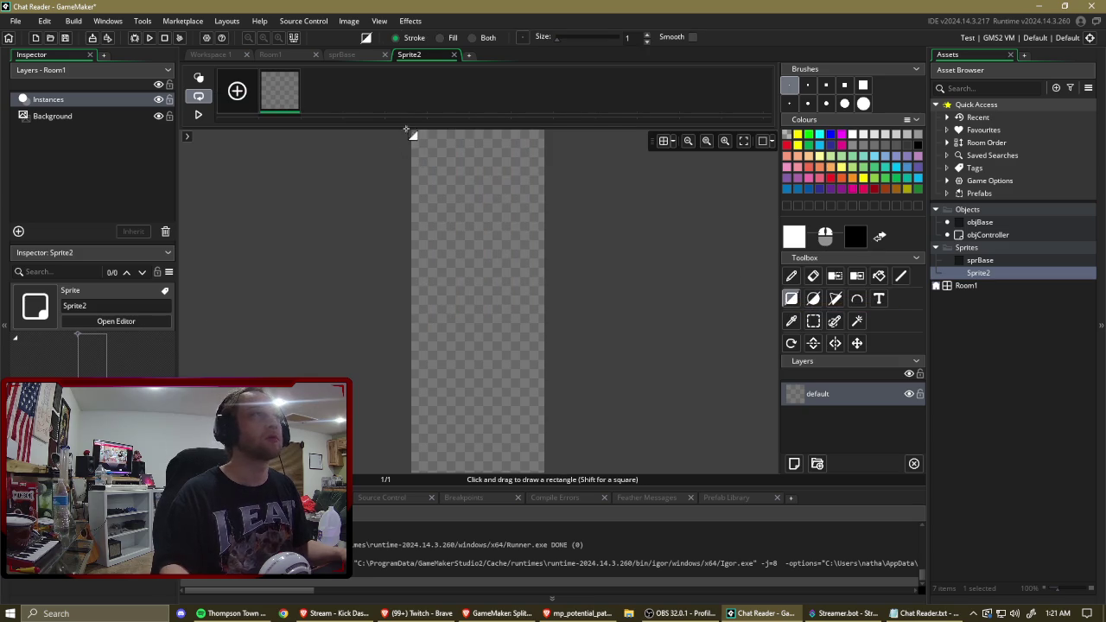
{"action": "left_click_drag", "start_coordinate": [412, 131], "coordinate": [464, 210]}
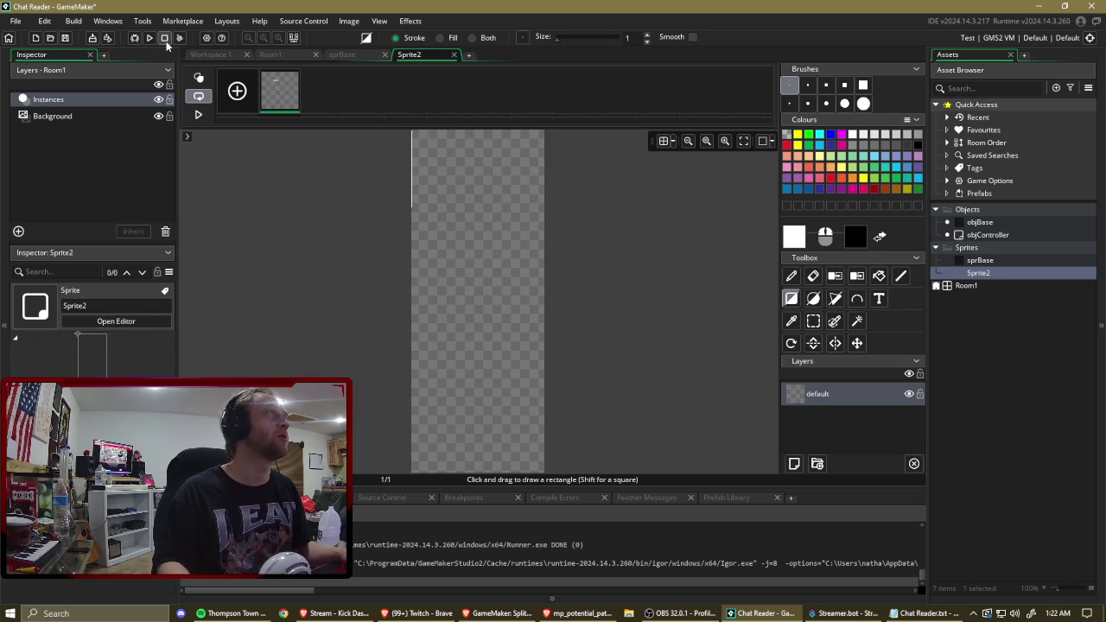
Fill the Sprite2 canvas with near-black grey 0F0F0F and return to the Room1 editor.
{"action": "left_click", "coordinate": [878, 276]}
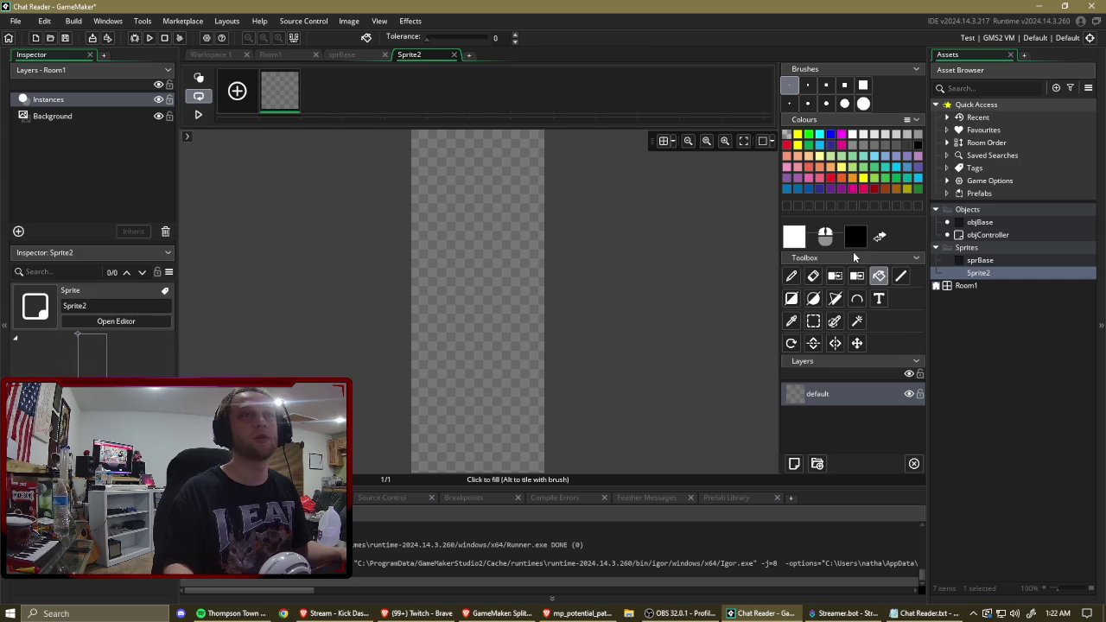
{"action": "left_click", "coordinate": [918, 147]}
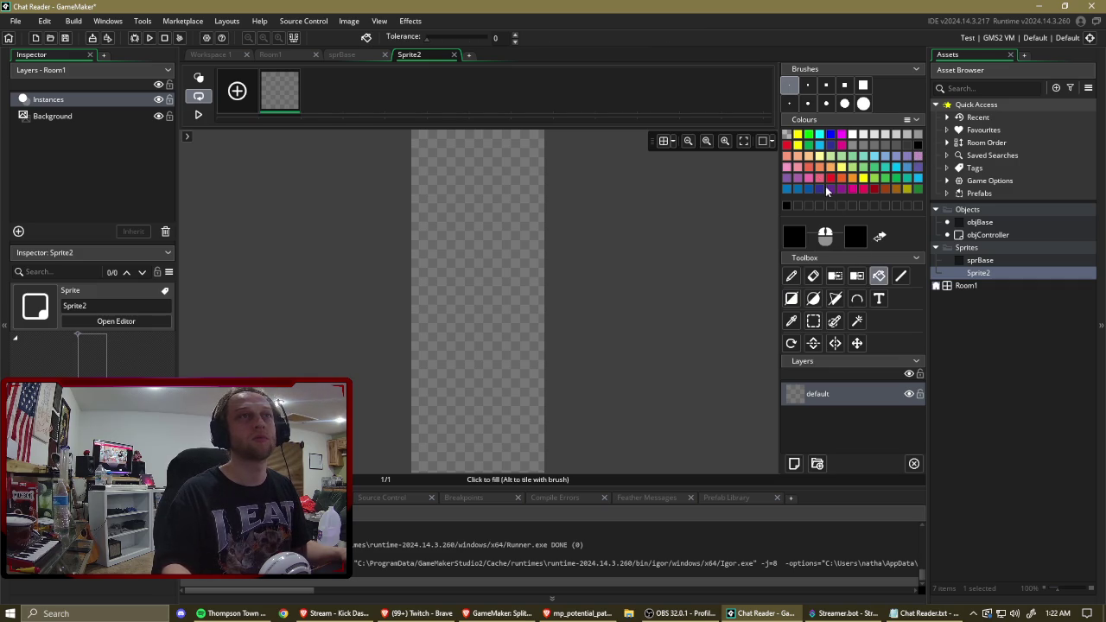
{"action": "double_click", "coordinate": [795, 238]}
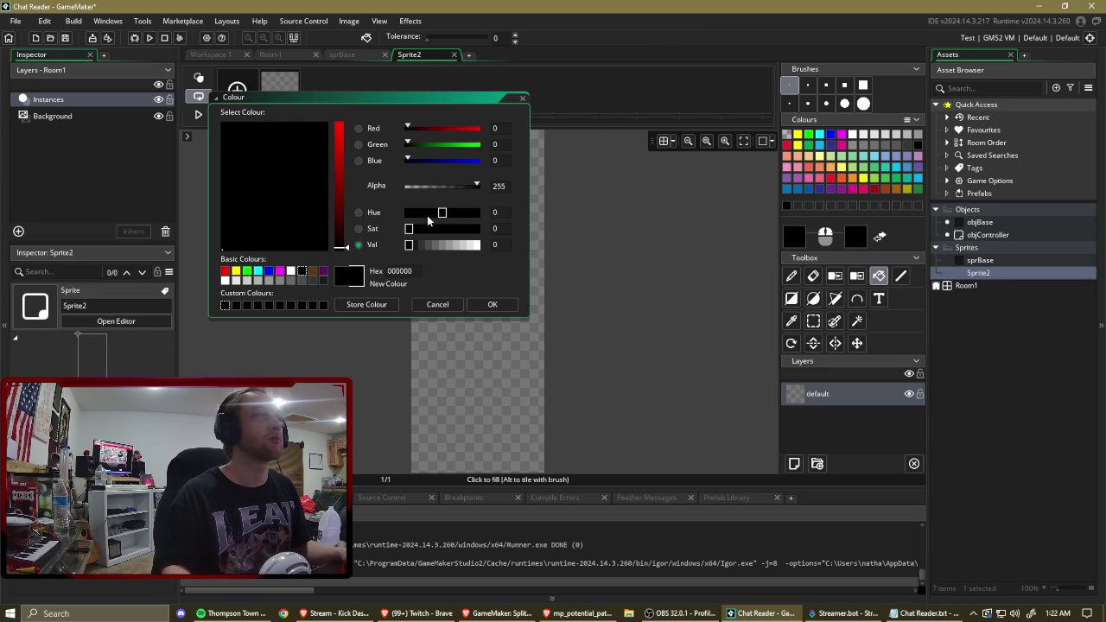
{"action": "left_click", "coordinate": [420, 246]}
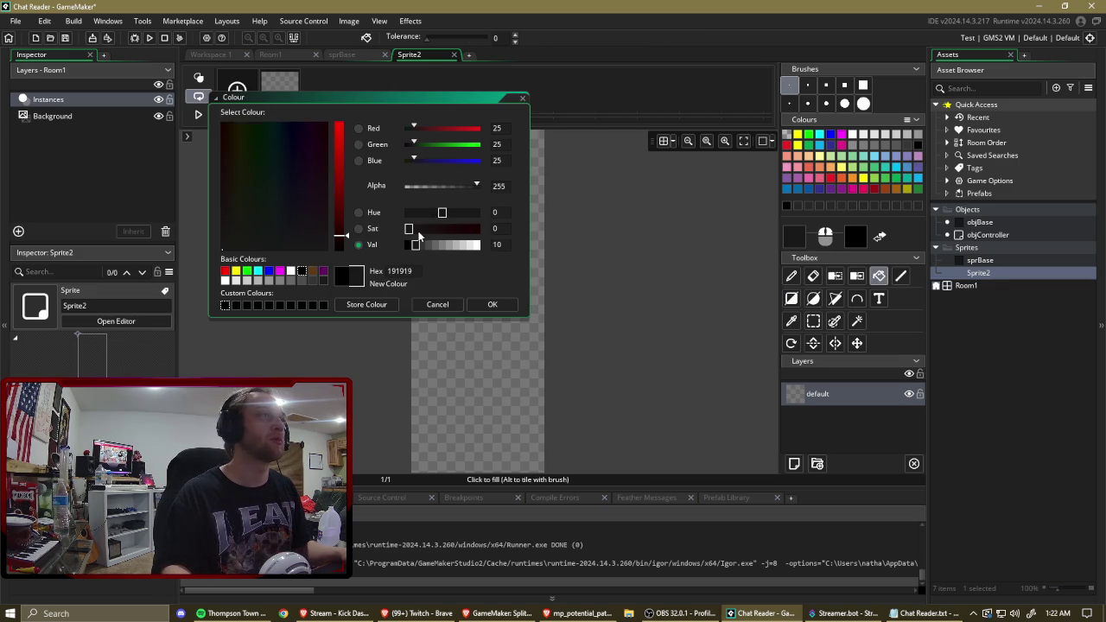
{"action": "left_click_drag", "start_coordinate": [340, 244], "coordinate": [340, 242]}
{"action": "left_click", "coordinate": [484, 304]}
{"action": "left_click", "coordinate": [472, 297]}
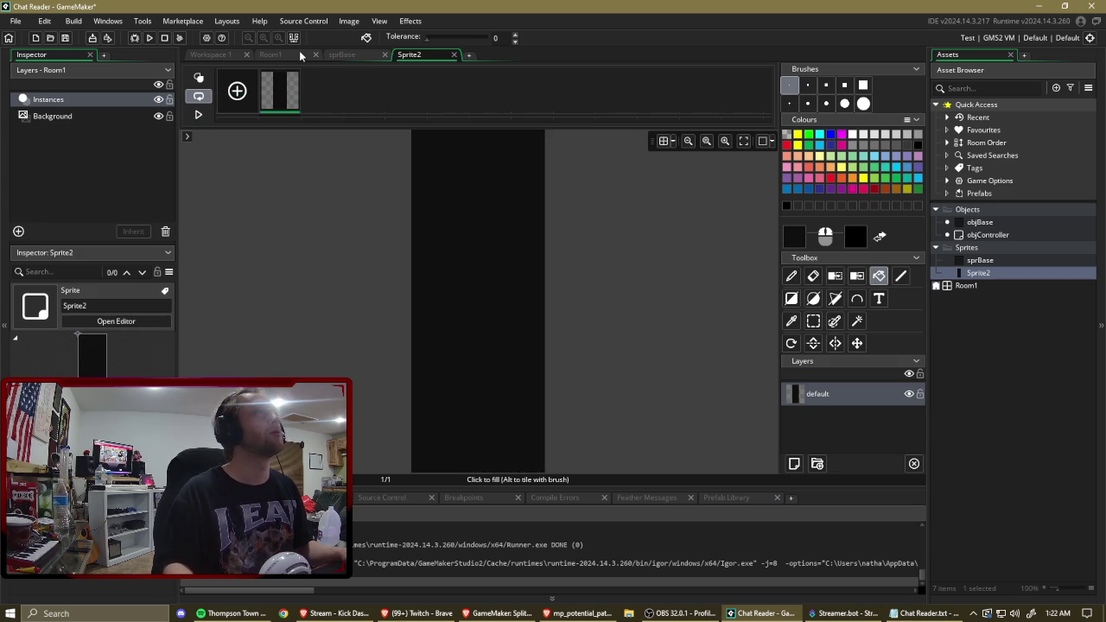
{"action": "left_click", "coordinate": [266, 56]}
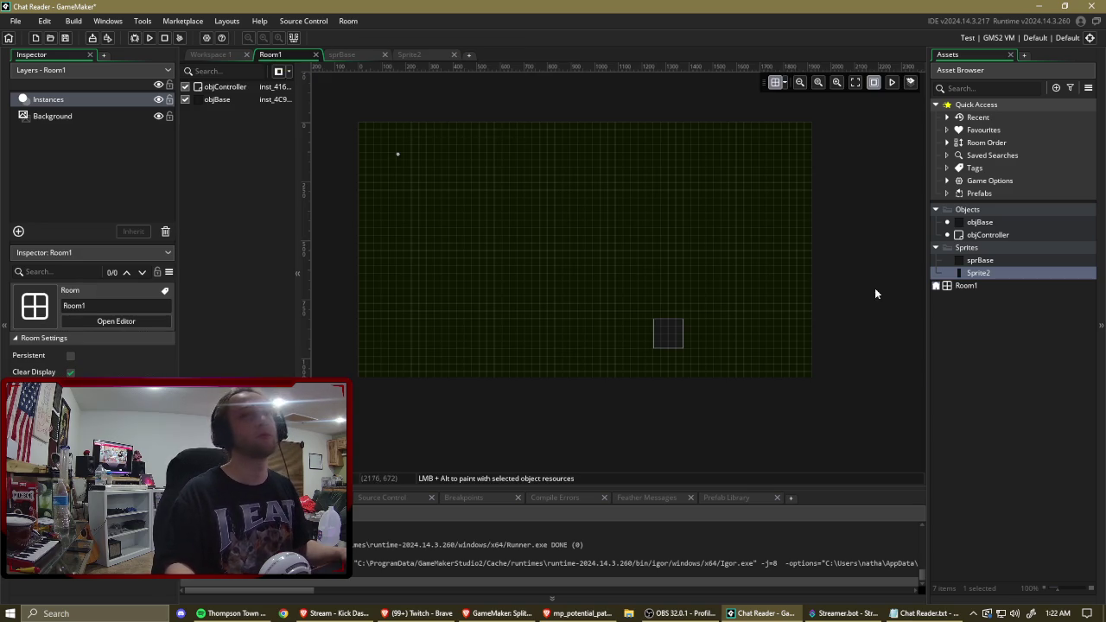
Rename Sprite2 to sprGameBanner and reopen the Room1 editor.
{"action": "left_click", "coordinate": [995, 275]}
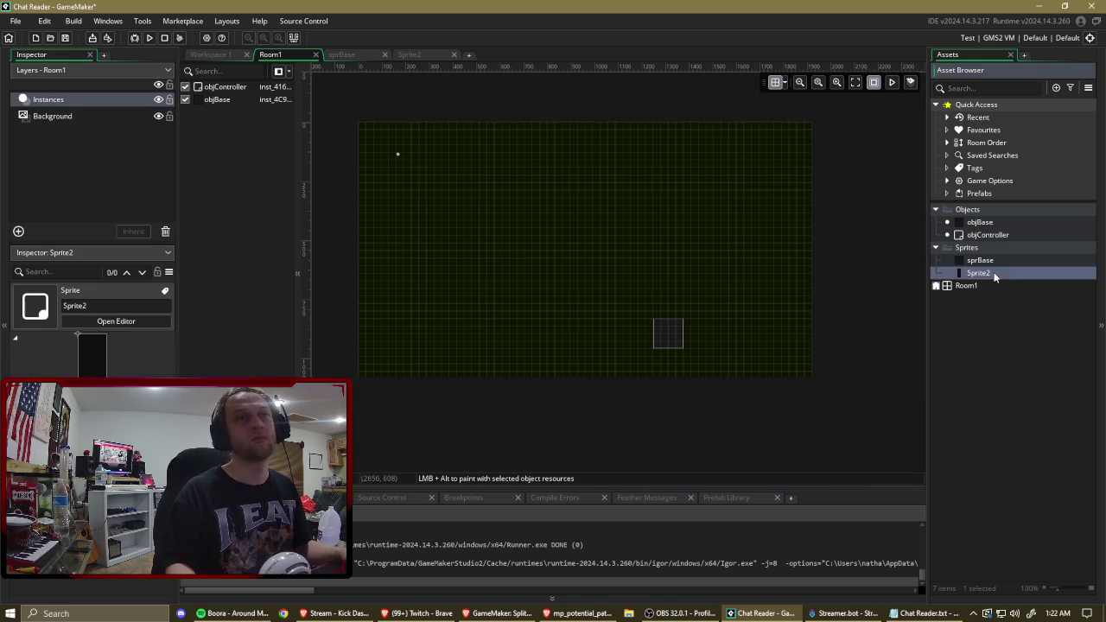
{"action": "double_click", "coordinate": [995, 276]}
{"action": "double_click", "coordinate": [355, 130]}
{"action": "type", "text": "sprG"}
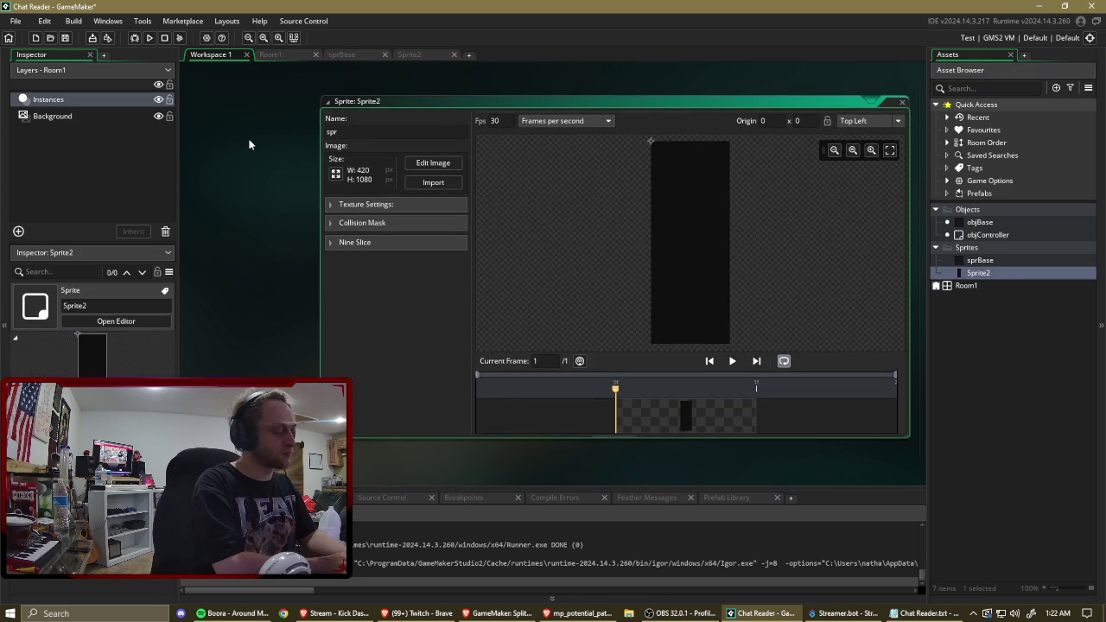
{"action": "type", "text": "ameBanner"}
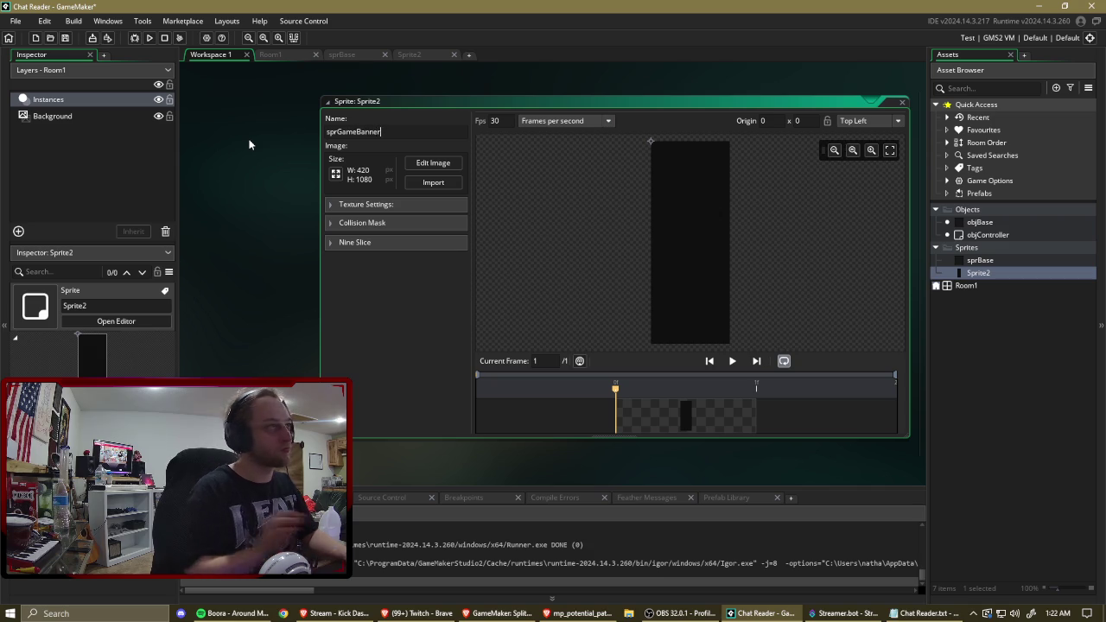
{"action": "left_click", "coordinate": [1038, 305]}
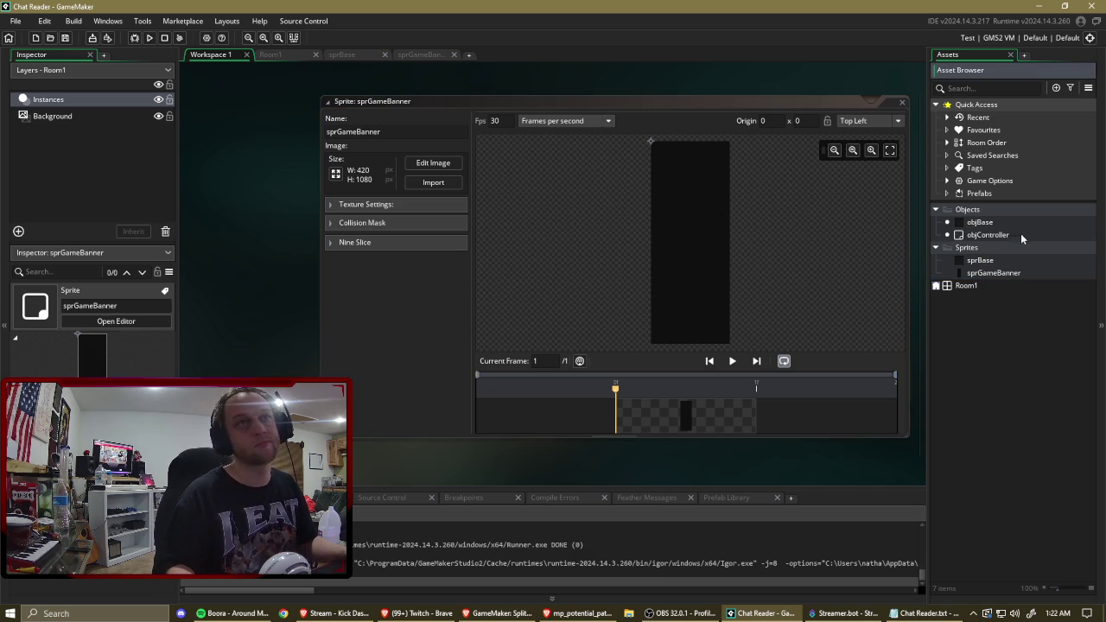
{"action": "double_click", "coordinate": [972, 286]}
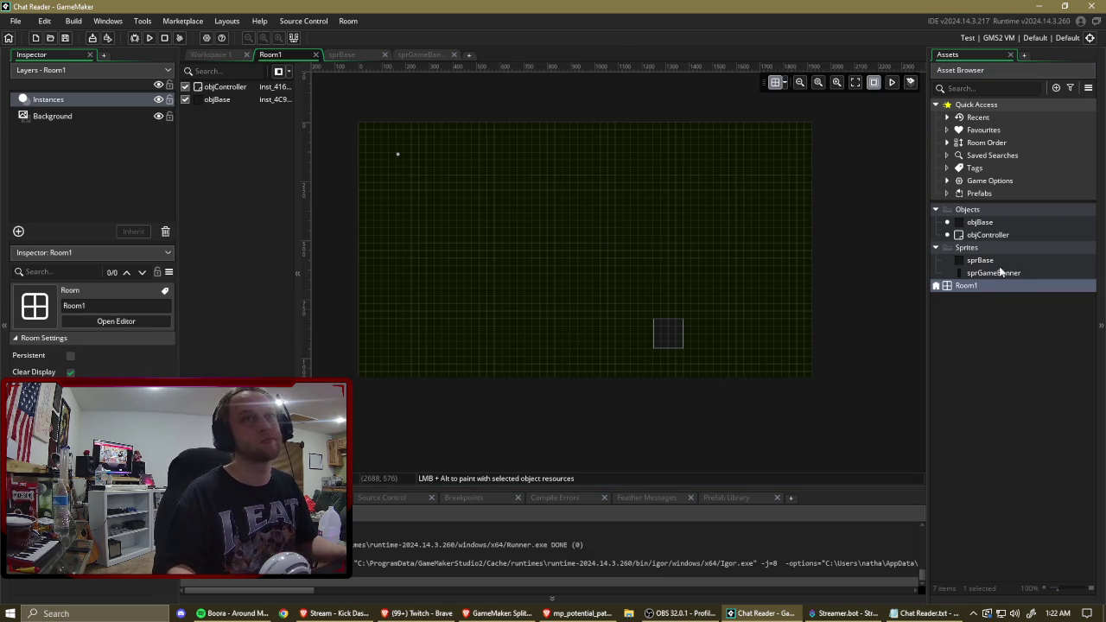
Attempt to drop sprGameBanner into Room1, dismissing the new asset layer prompt.
{"action": "left_click", "coordinate": [1000, 272]}
{"action": "mouse_move", "coordinate": [1000, 273]}
{"action": "left_mouse_down"}
{"action": "mouse_move", "coordinate": [444, 217]}
{"action": "mouse_move", "coordinate": [462, 223]}
{"action": "left_mouse_up"}
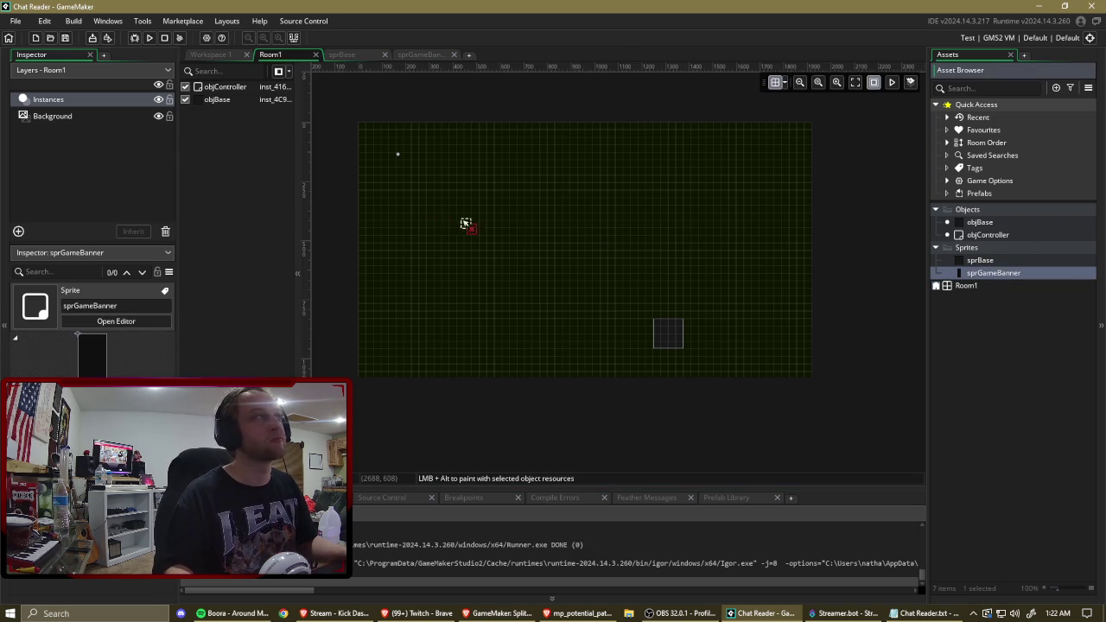
{"action": "left_click", "coordinate": [81, 118]}
{"action": "left_click_drag", "start_coordinate": [1007, 274], "coordinate": [480, 232]}
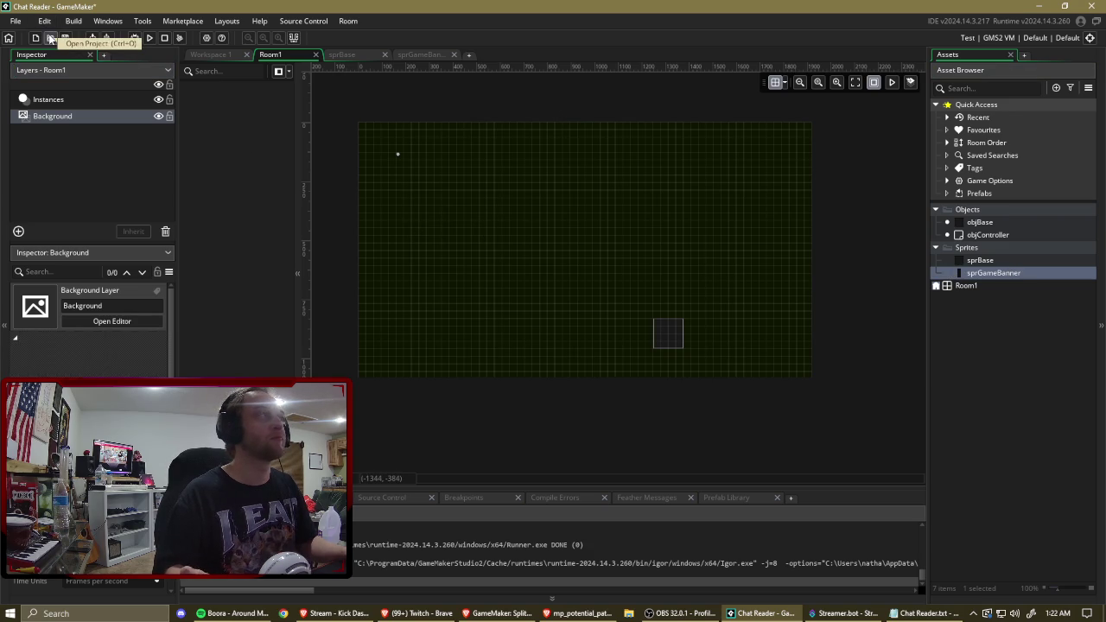
Place sprGameBanner on a new Assets_1 layer flush with Room1's left edge, below Instances.
{"action": "left_click", "coordinate": [71, 99]}
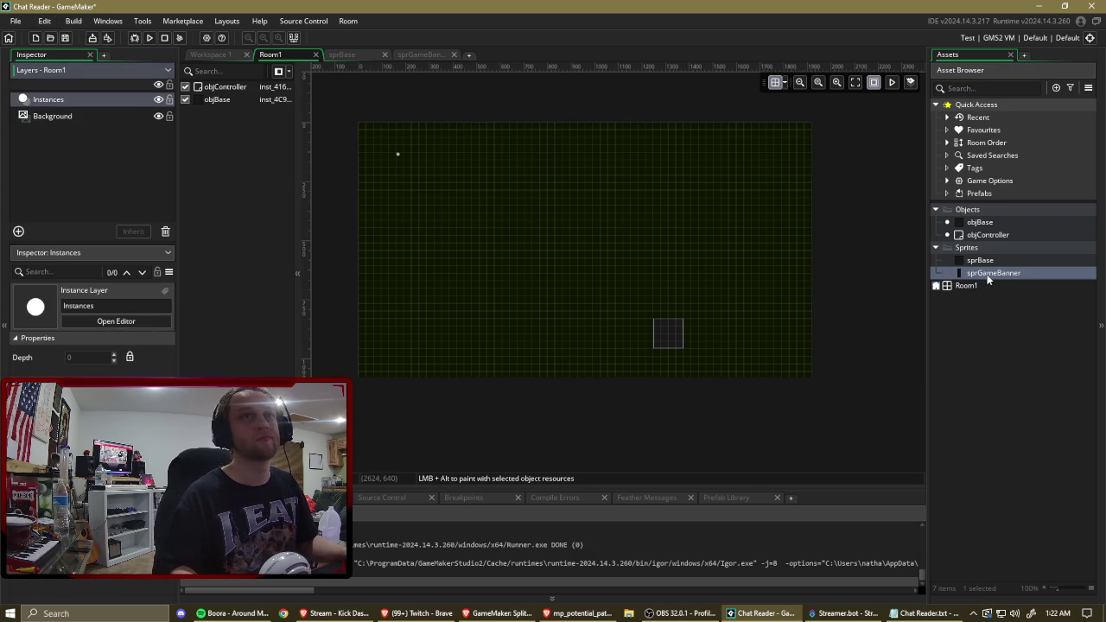
{"action": "left_click_drag", "start_coordinate": [988, 276], "coordinate": [510, 233]}
{"action": "left_click", "coordinate": [581, 330]}
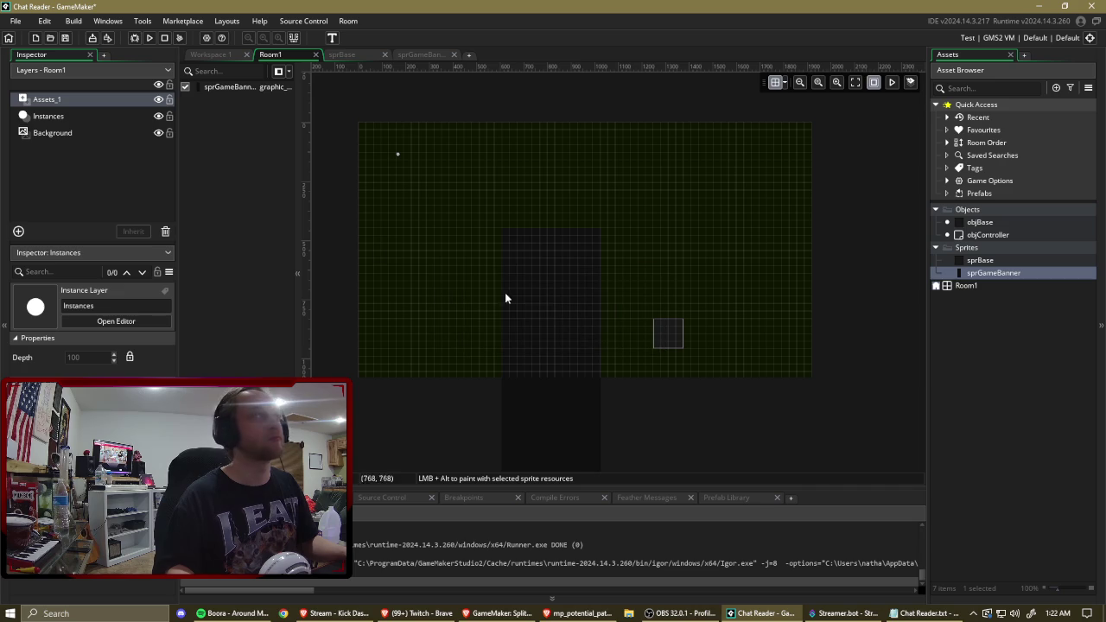
{"action": "mouse_move", "coordinate": [559, 300]}
{"action": "left_mouse_down"}
{"action": "mouse_move", "coordinate": [455, 198]}
{"action": "mouse_move", "coordinate": [416, 195]}
{"action": "left_mouse_up"}
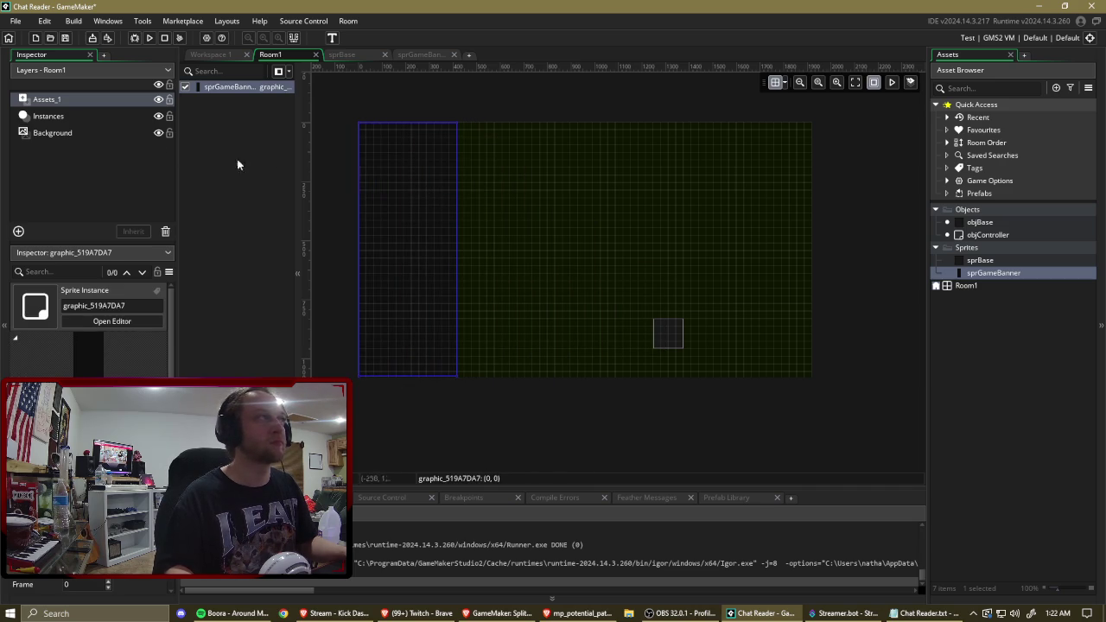
{"action": "mouse_move", "coordinate": [60, 98]}
{"action": "left_mouse_down"}
{"action": "mouse_move", "coordinate": [74, 153]}
{"action": "mouse_move", "coordinate": [72, 123]}
{"action": "left_mouse_up"}
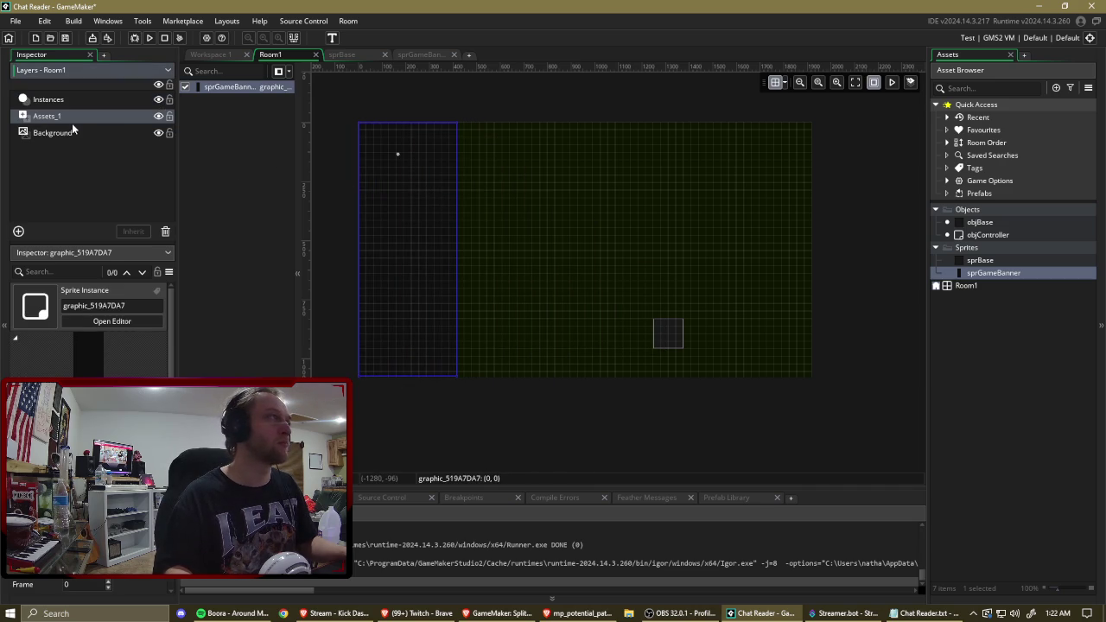
{"action": "left_click", "coordinate": [342, 177]}
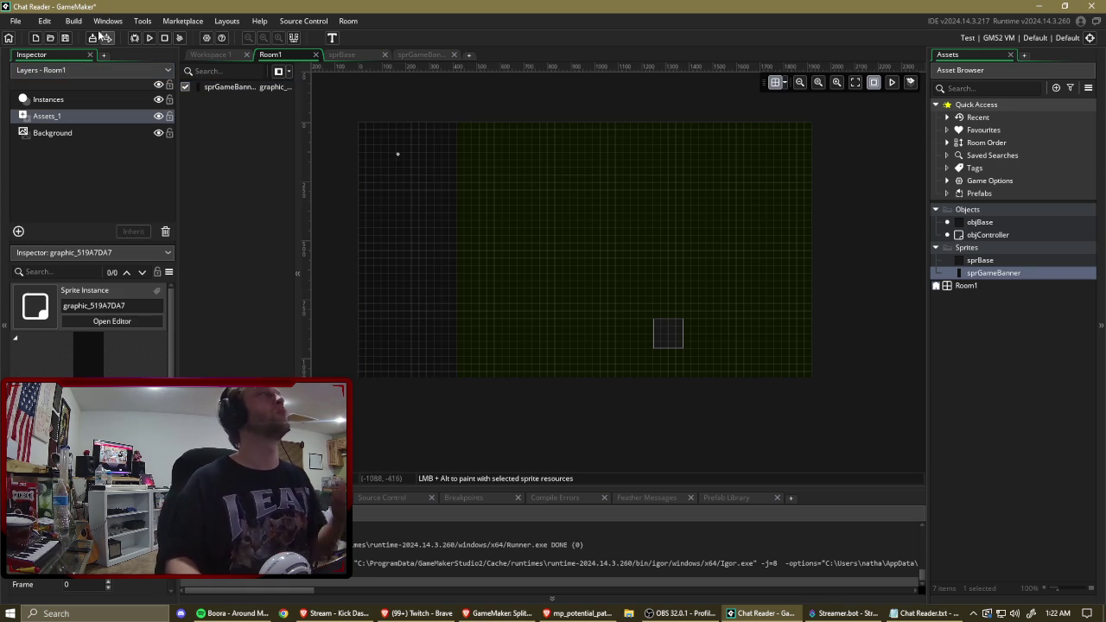
{"action": "left_click", "coordinate": [154, 40]}
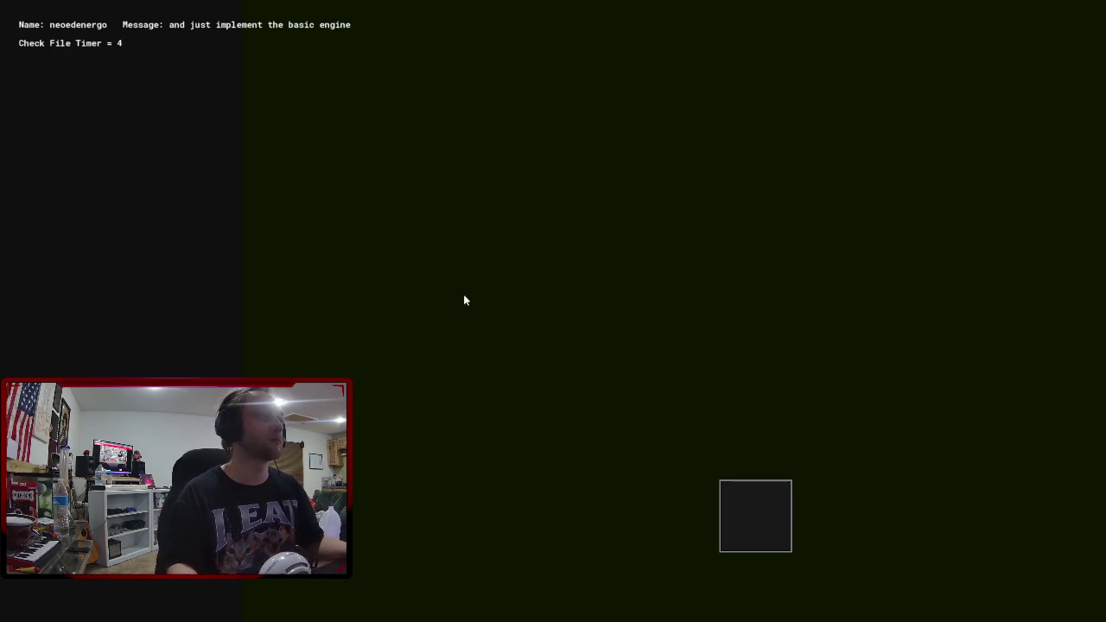
View the test run with the dark banner strip on the left, then close the game from its taskbar preview.
{"action": "key", "text": "super"}
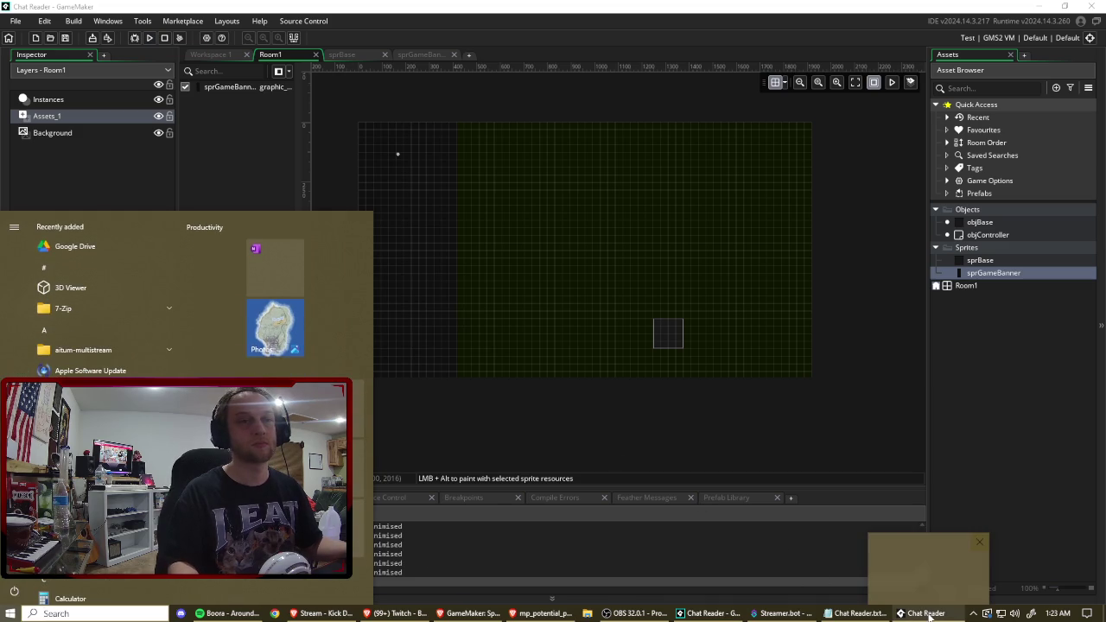
{"action": "left_click", "coordinate": [918, 617]}
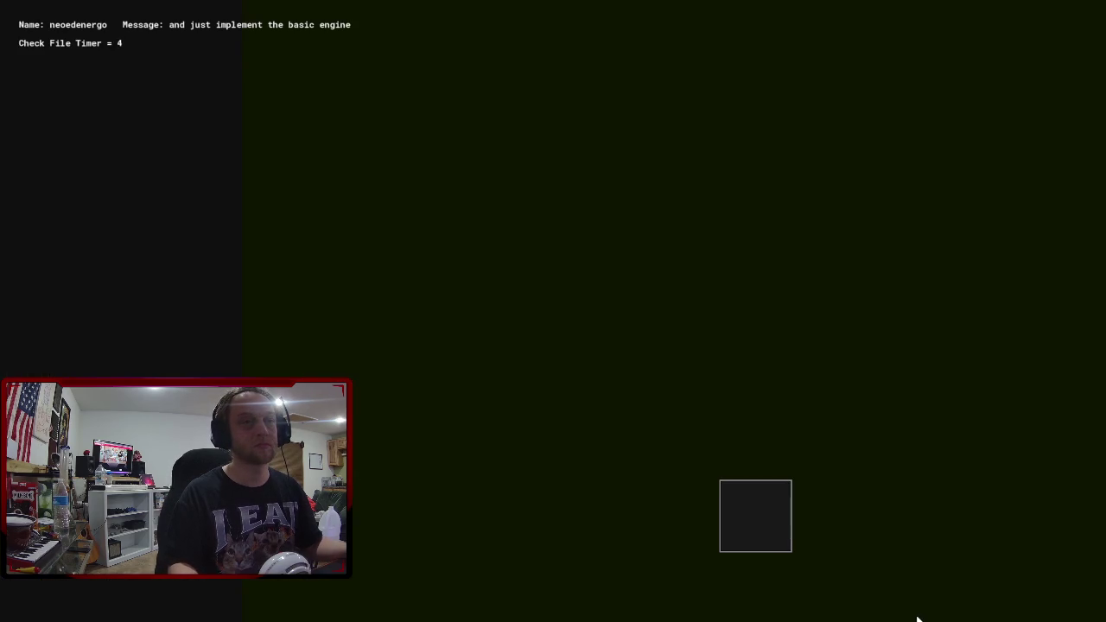
{"action": "left_click", "coordinate": [918, 619]}
{"action": "mouse_move", "coordinate": [943, 616]}
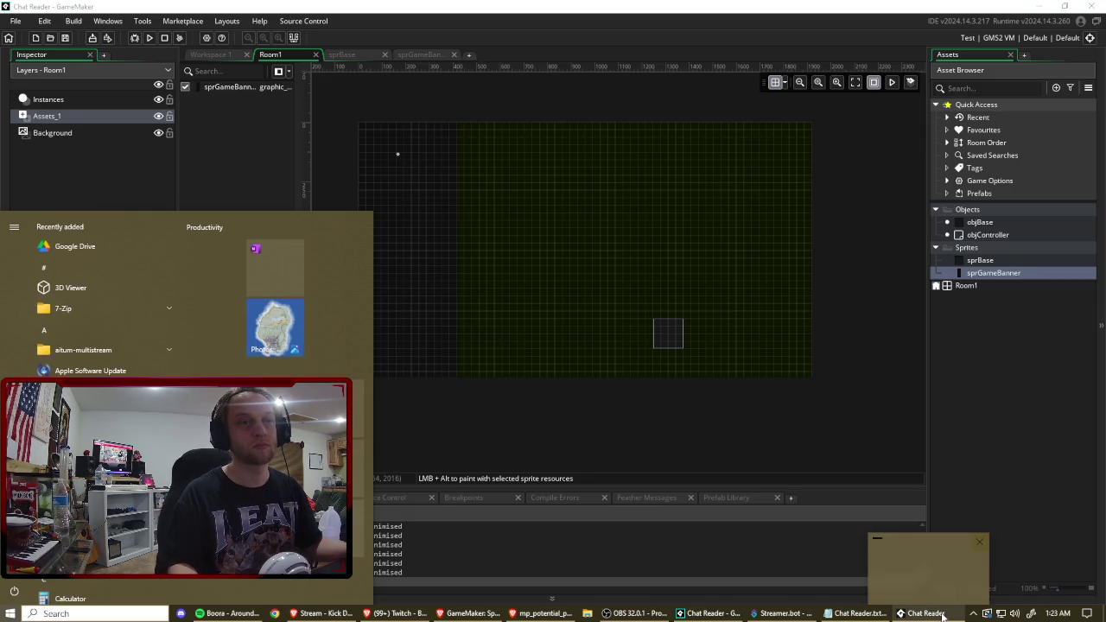
{"action": "left_click", "coordinate": [980, 542]}
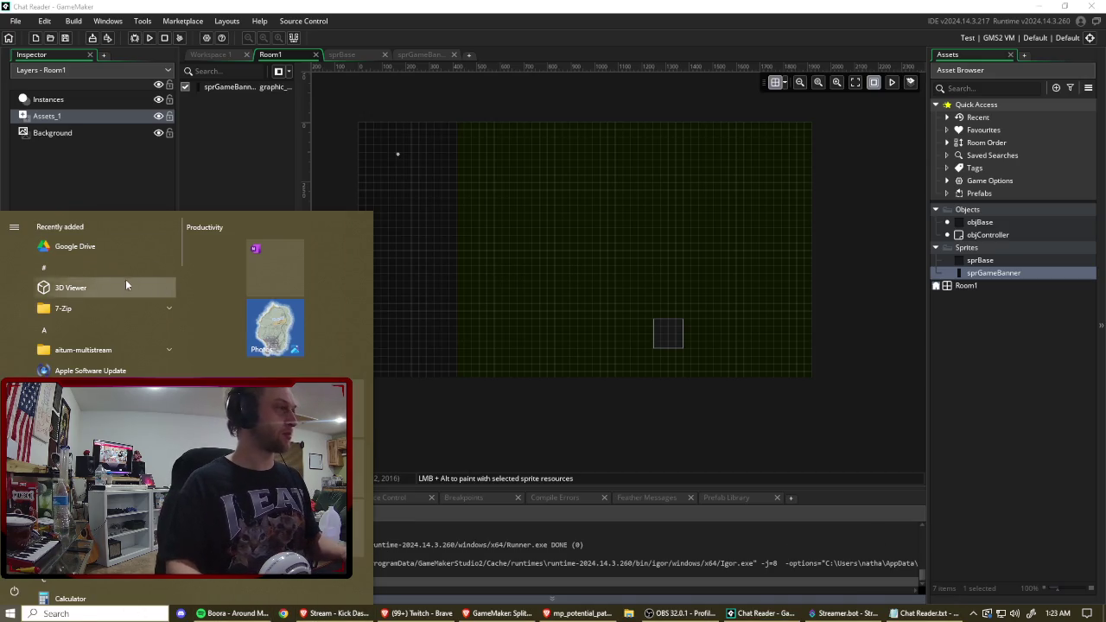
Calculate 1920 − 420 in Calculator, then close it.
{"action": "left_click", "coordinate": [92, 614]}
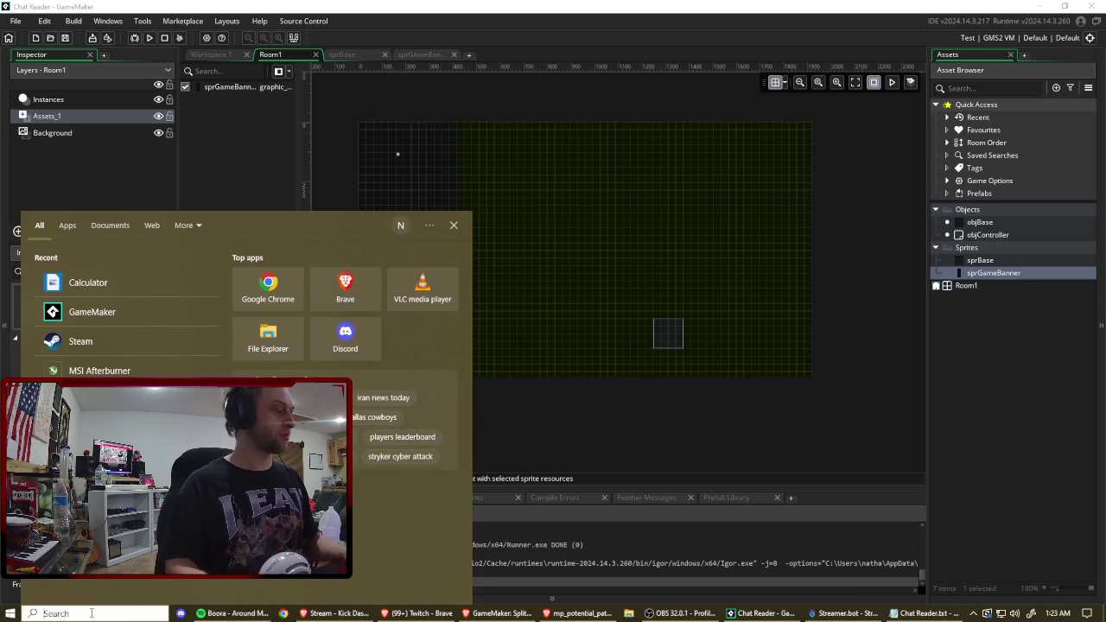
{"action": "type", "text": "calculator"}
{"action": "left_click", "coordinate": [39, 277]}
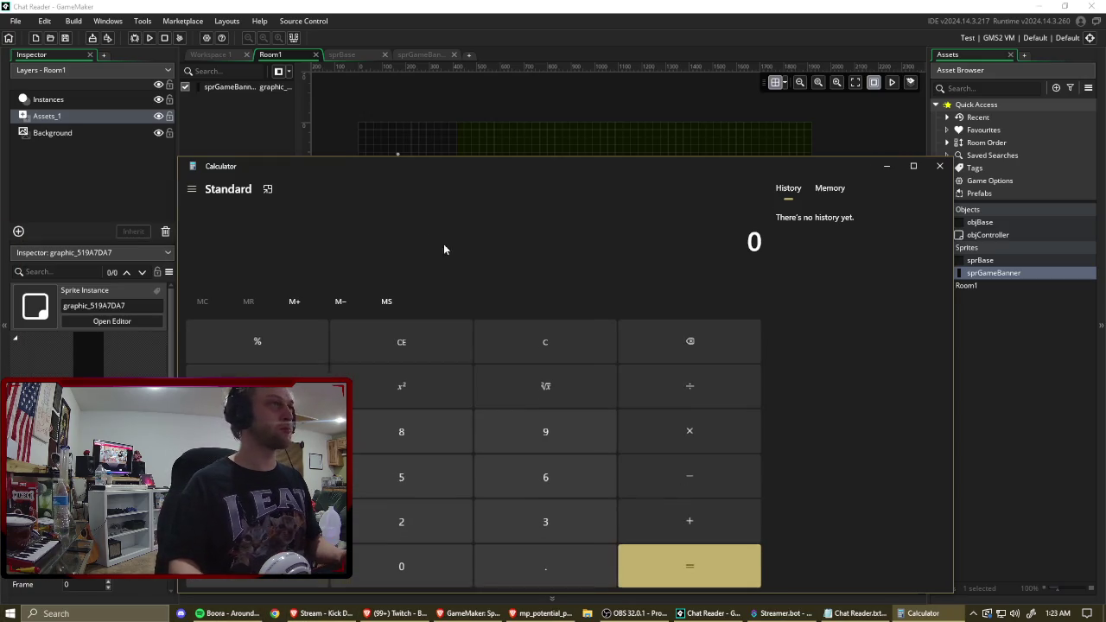
{"action": "type", "text": "1920 "}
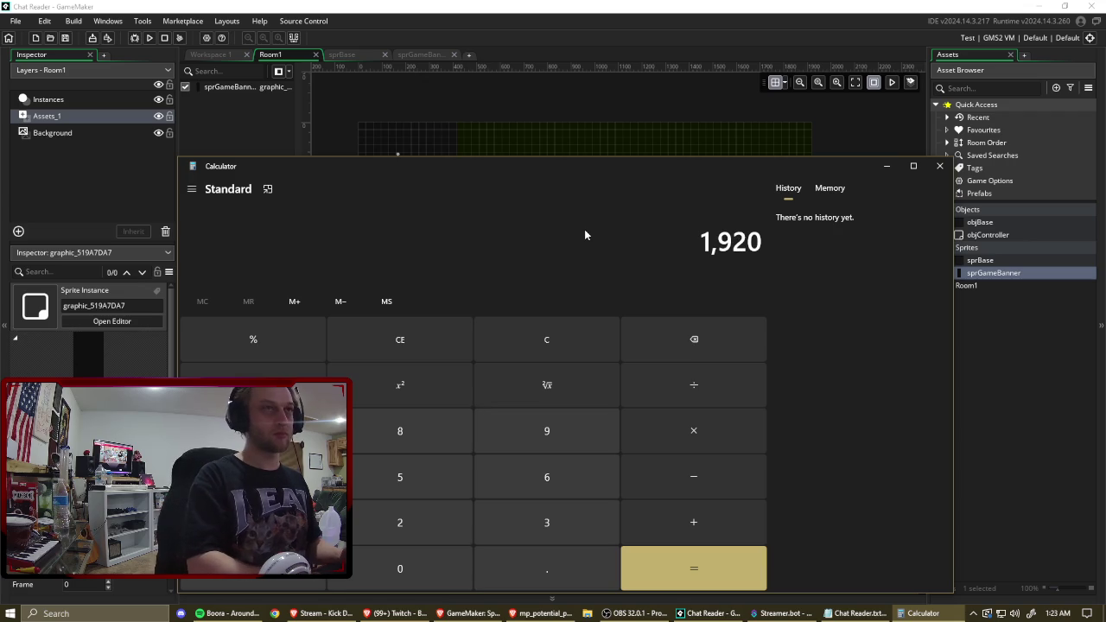
{"action": "type", "text": "- 420"}
{"action": "key", "text": "Return"}
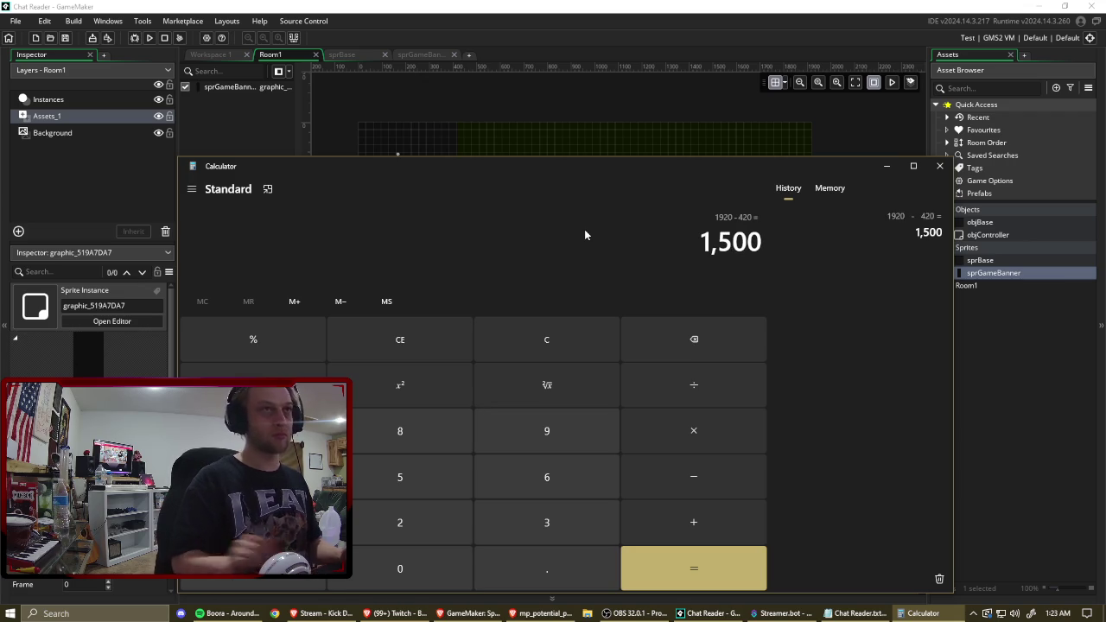
{"action": "left_click", "coordinate": [941, 166]}
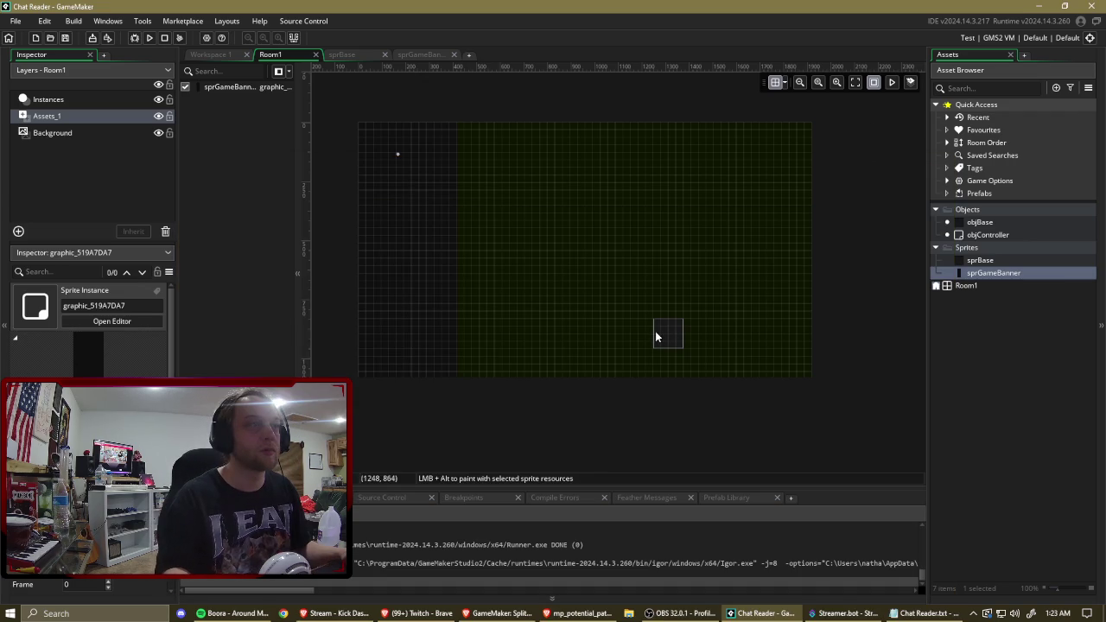
Reopen Calculator to work out 1500 ÷ 2 = 750 and 750 − 64 = 686, then return to GameMaker.
{"action": "left_click", "coordinate": [12, 615]}
{"action": "left_click", "coordinate": [138, 281]}
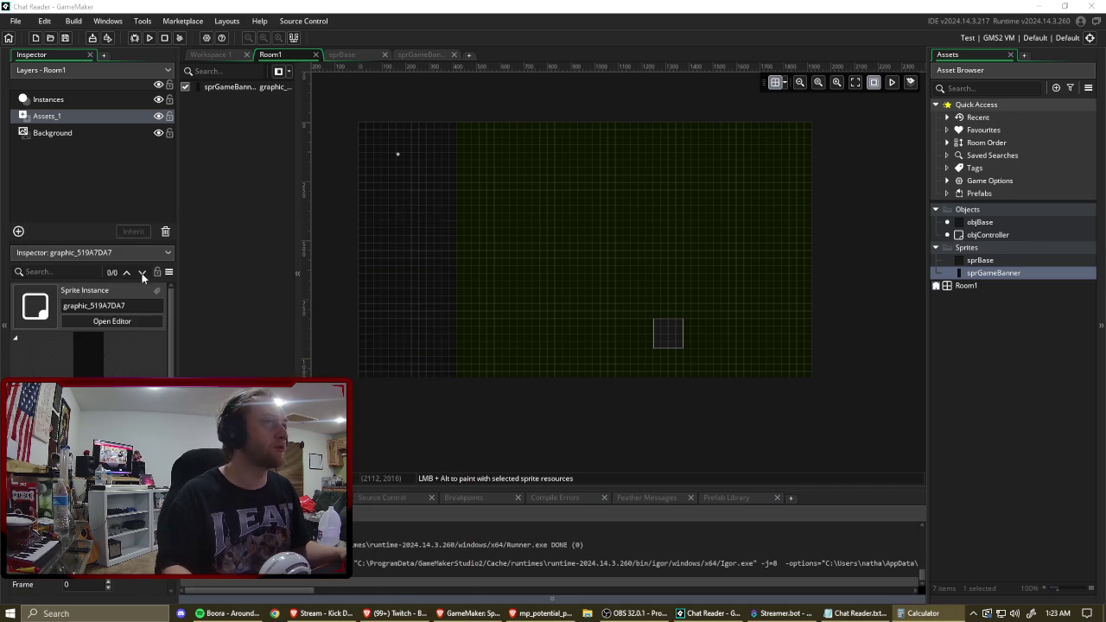
{"action": "type", "text": "1500"}
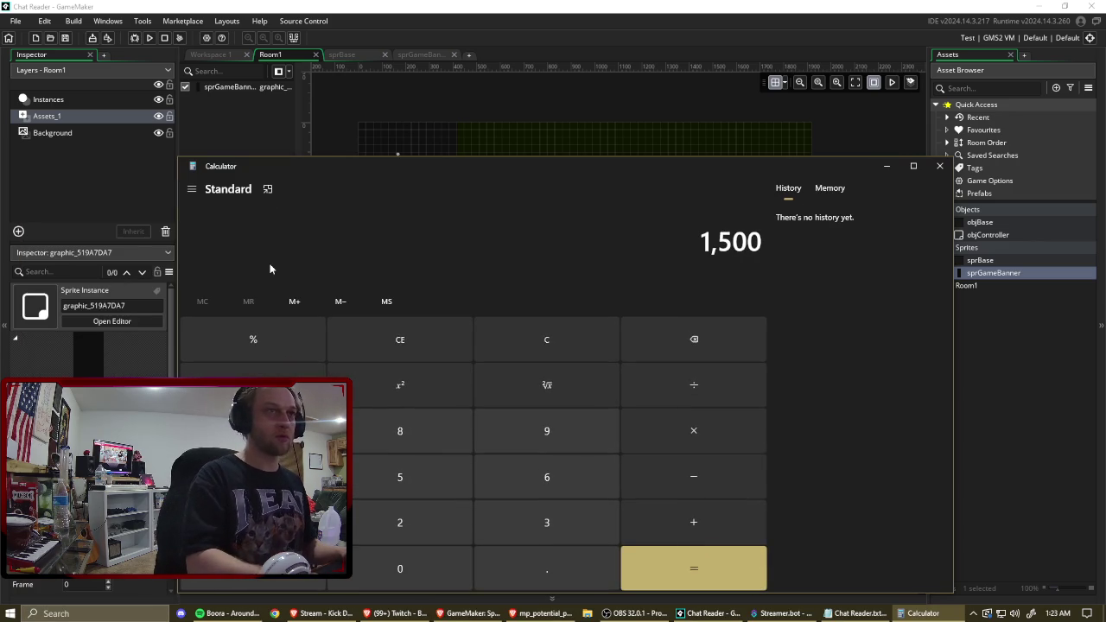
{"action": "type", "text": "/2"}
{"action": "key", "text": "Return"}
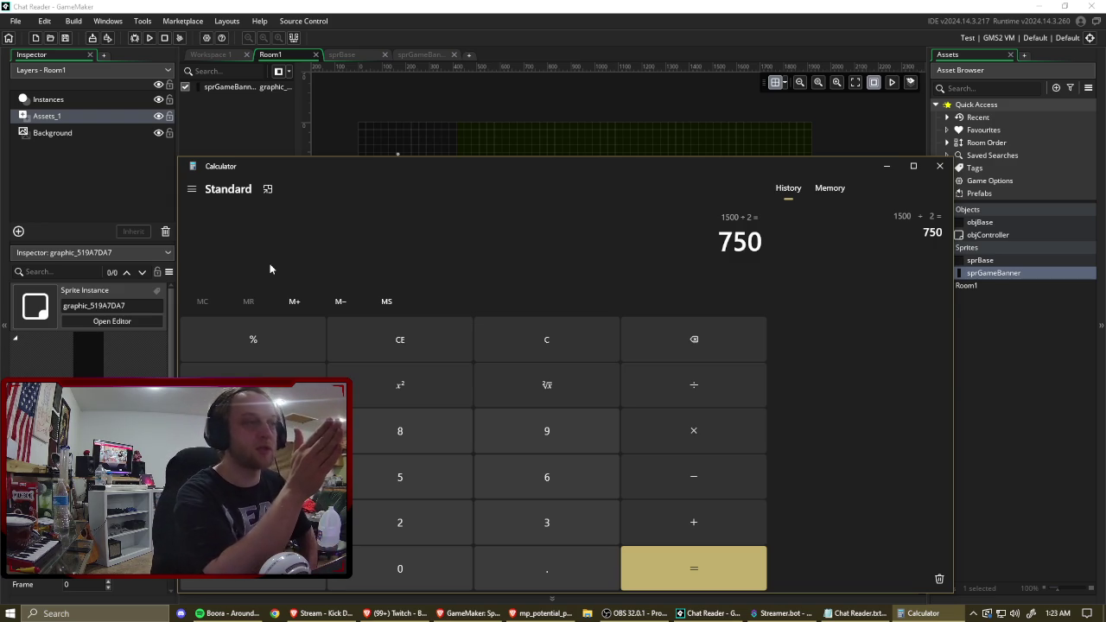
{"action": "key", "text": "minus"}
{"action": "type", "text": "64"}
{"action": "key", "text": "Return"}
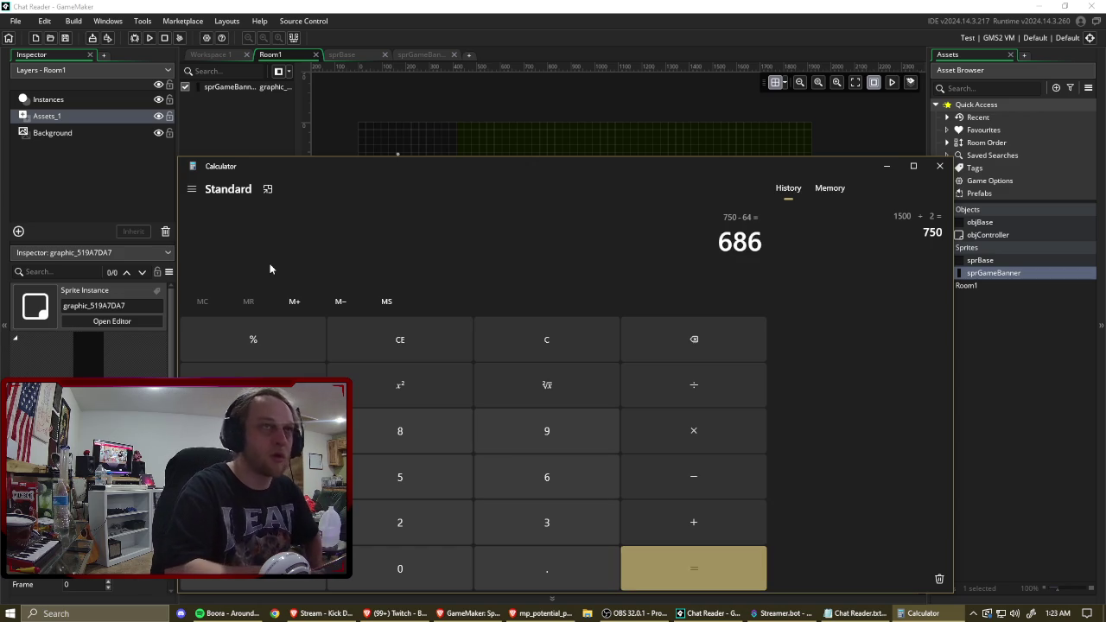
{"action": "left_click", "coordinate": [1015, 376]}
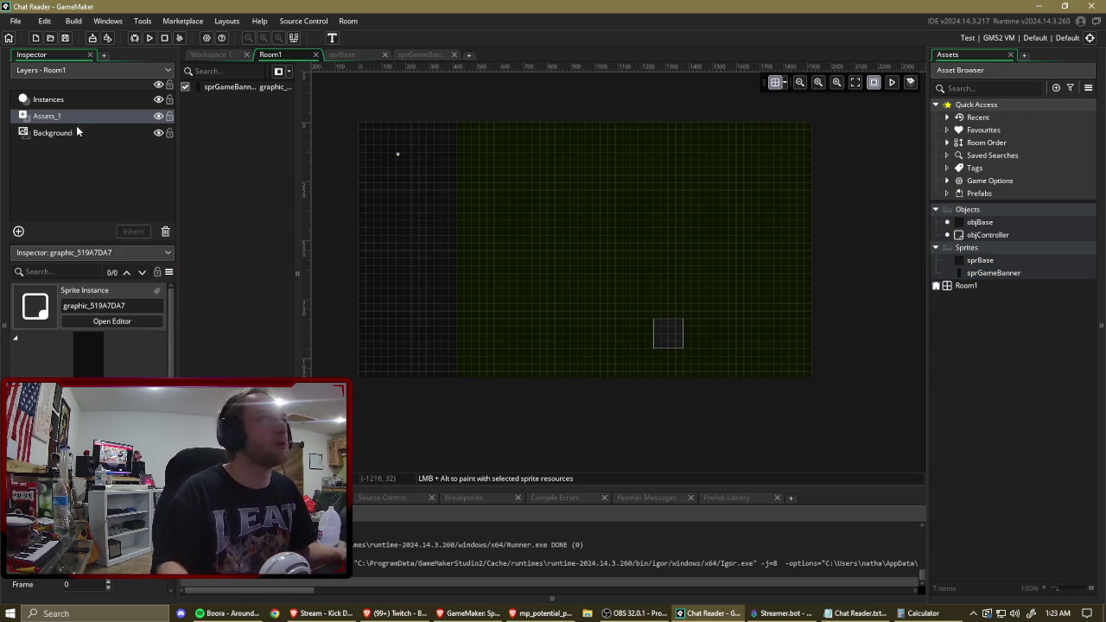
Select the objBase instance on the Instances layer and move it one grid step left.
{"action": "left_click", "coordinate": [48, 98]}
{"action": "left_click", "coordinate": [662, 327]}
{"action": "mouse_move", "coordinate": [663, 326]}
{"action": "left_mouse_down"}
{"action": "mouse_move", "coordinate": [657, 302]}
{"action": "mouse_move", "coordinate": [650, 344]}
{"action": "mouse_move", "coordinate": [638, 334]}
{"action": "mouse_move", "coordinate": [563, 335]}
{"action": "mouse_move", "coordinate": [642, 338]}
{"action": "left_mouse_up"}
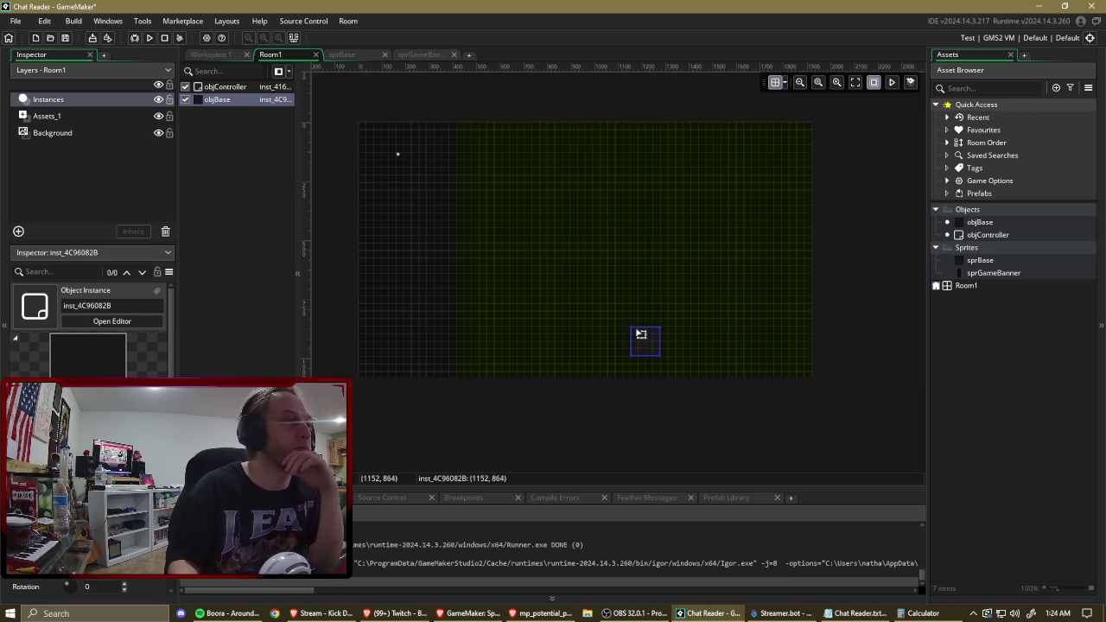
Add 686 + 420 = 1,106 in Calculator, then return to the room editor.
{"action": "left_click", "coordinate": [921, 614]}
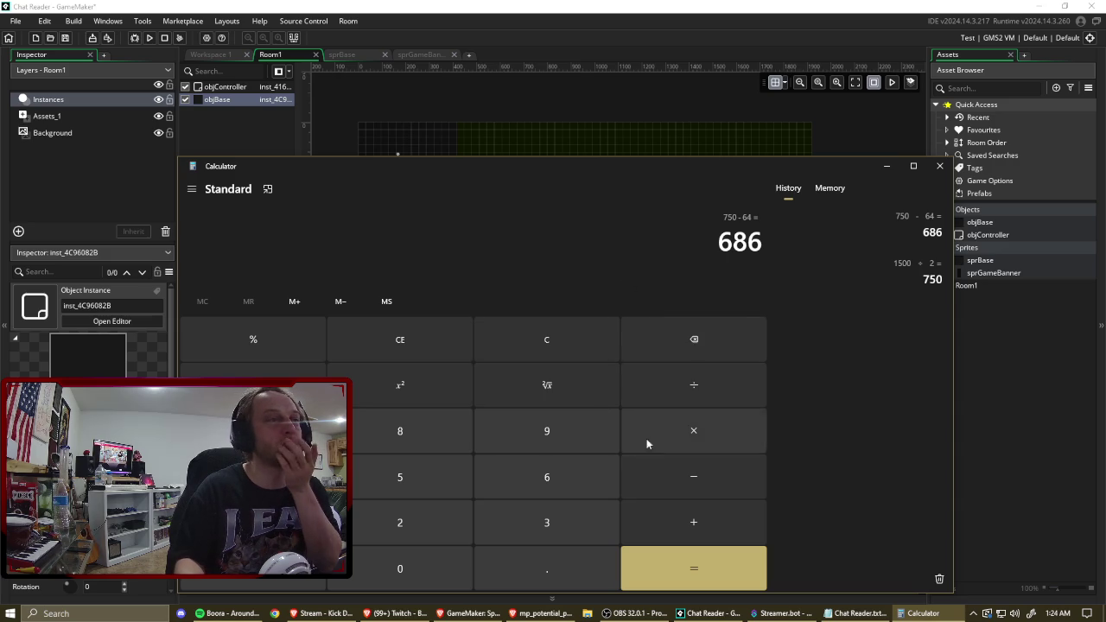
{"action": "left_click", "coordinate": [687, 523]}
{"action": "left_click", "coordinate": [253, 477]}
{"action": "left_click", "coordinate": [403, 529]}
{"action": "left_click", "coordinate": [400, 569]}
{"action": "left_click", "coordinate": [707, 564]}
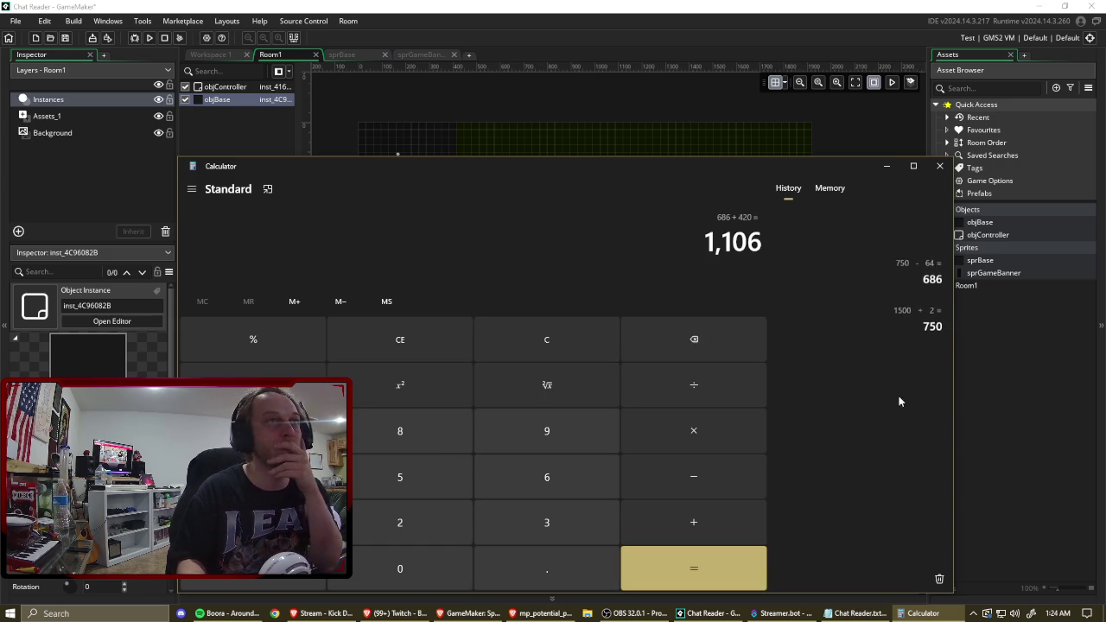
{"action": "left_click", "coordinate": [1052, 442]}
Move objBase to (992, 896), open the room grid settings, and enter 1920 - 420 in Calculator.
{"action": "mouse_move", "coordinate": [651, 342]}
{"action": "left_mouse_down"}
{"action": "mouse_move", "coordinate": [669, 344]}
{"action": "mouse_move", "coordinate": [653, 350]}
{"action": "left_mouse_up"}
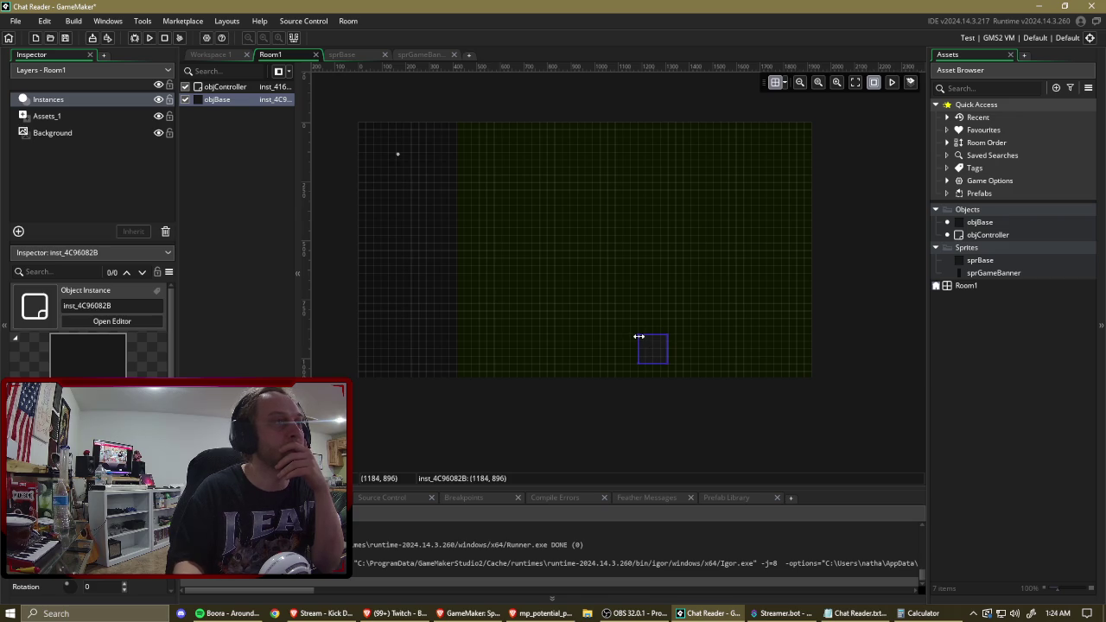
{"action": "left_click_drag", "start_coordinate": [642, 341], "coordinate": [603, 341]}
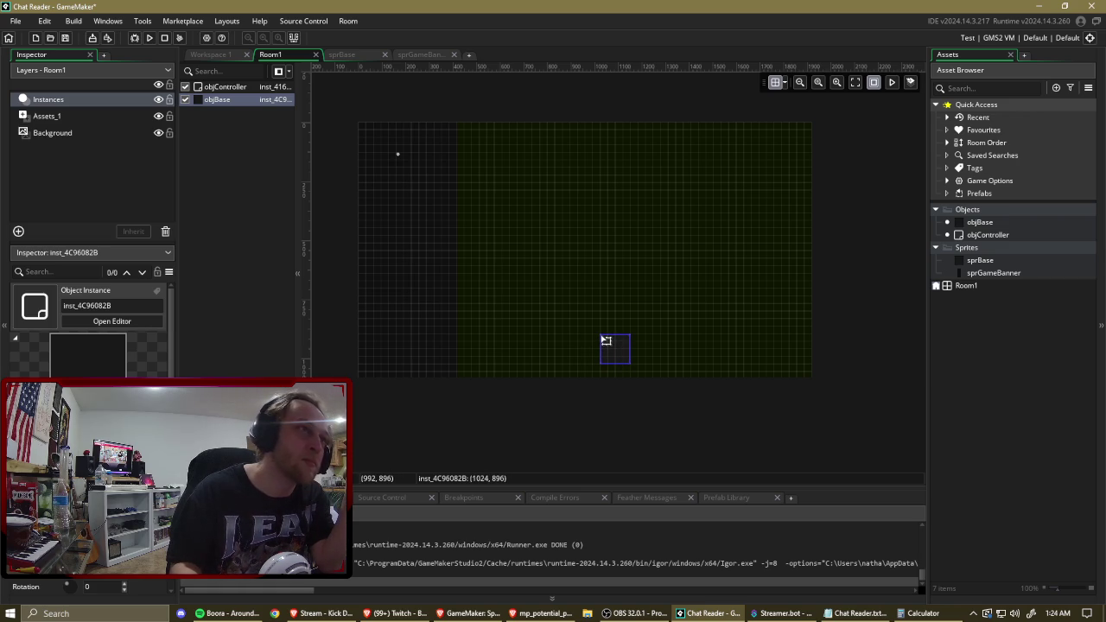
{"action": "left_click_drag", "start_coordinate": [606, 340], "coordinate": [602, 342]}
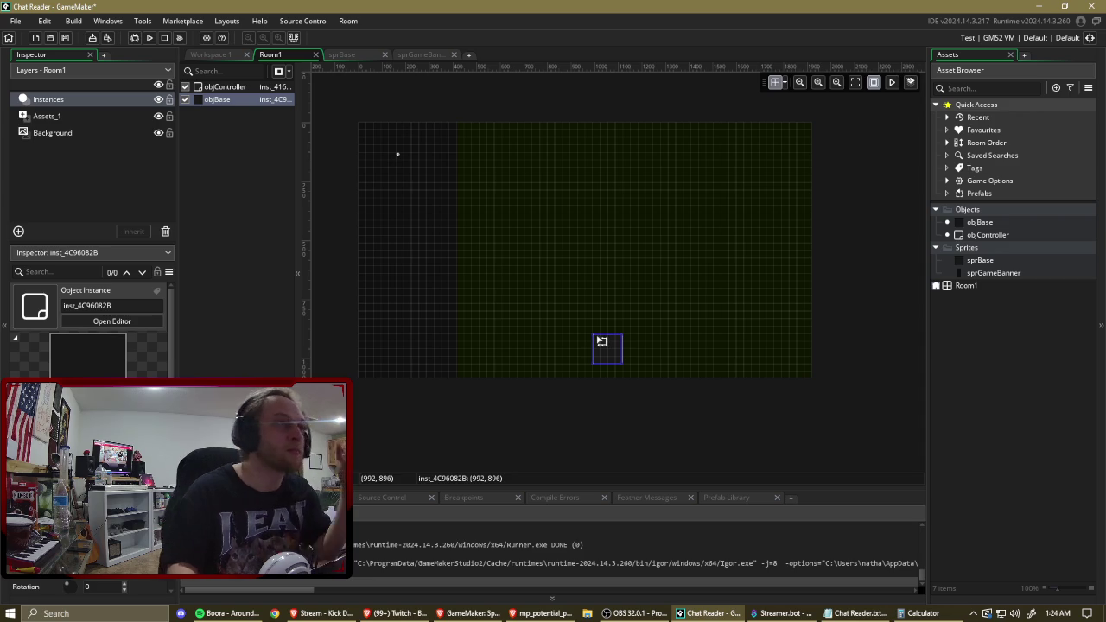
{"action": "scroll", "coordinate": [602, 342], "scroll_direction": "up", "scroll_amount": 3}
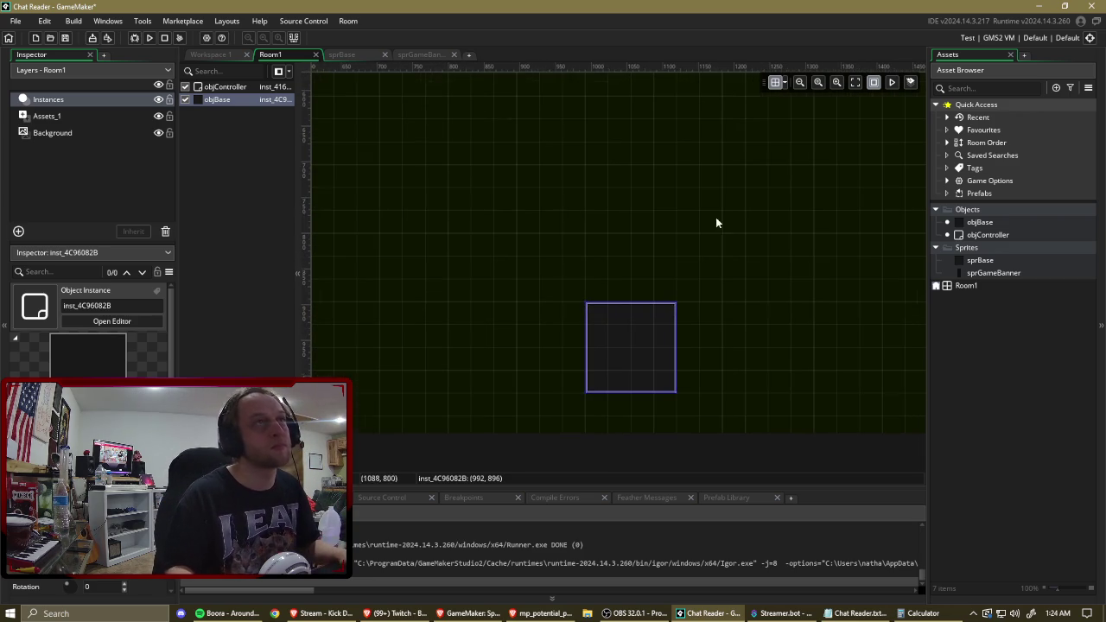
{"action": "left_click", "coordinate": [785, 82]}
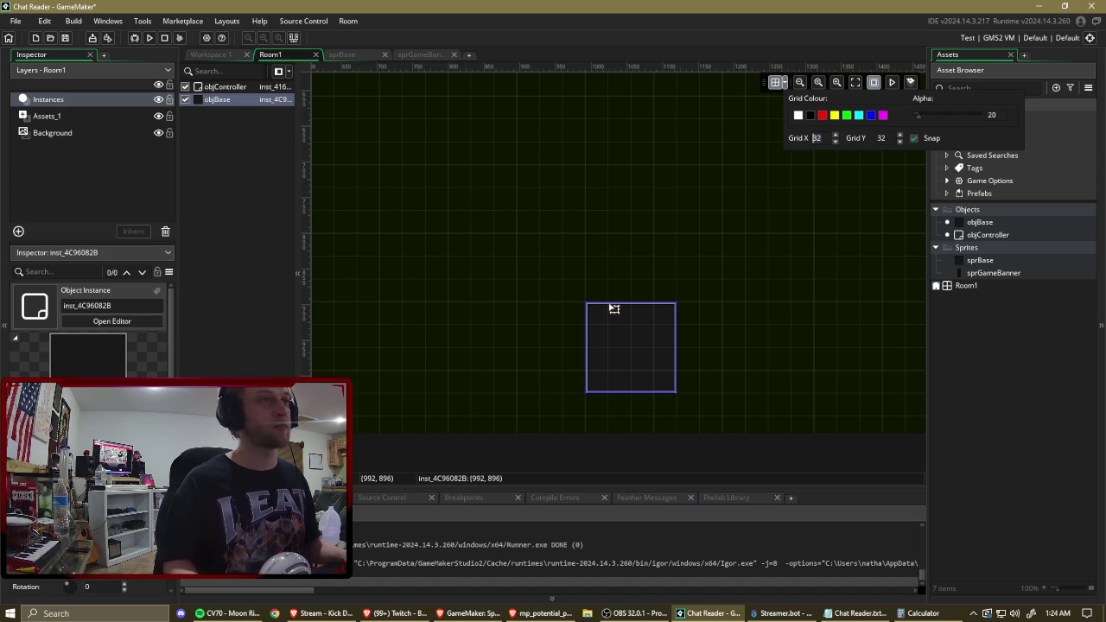
{"action": "key", "text": "alt+Tab"}
{"action": "type", "text": "1920 "}
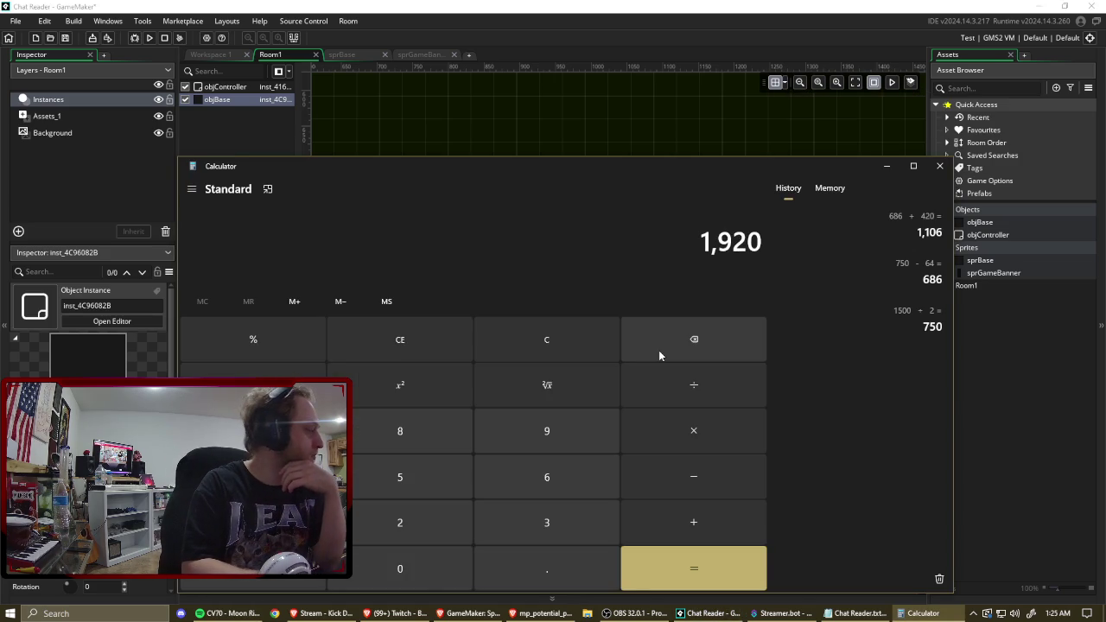
{"action": "type", "text": "- 420"}
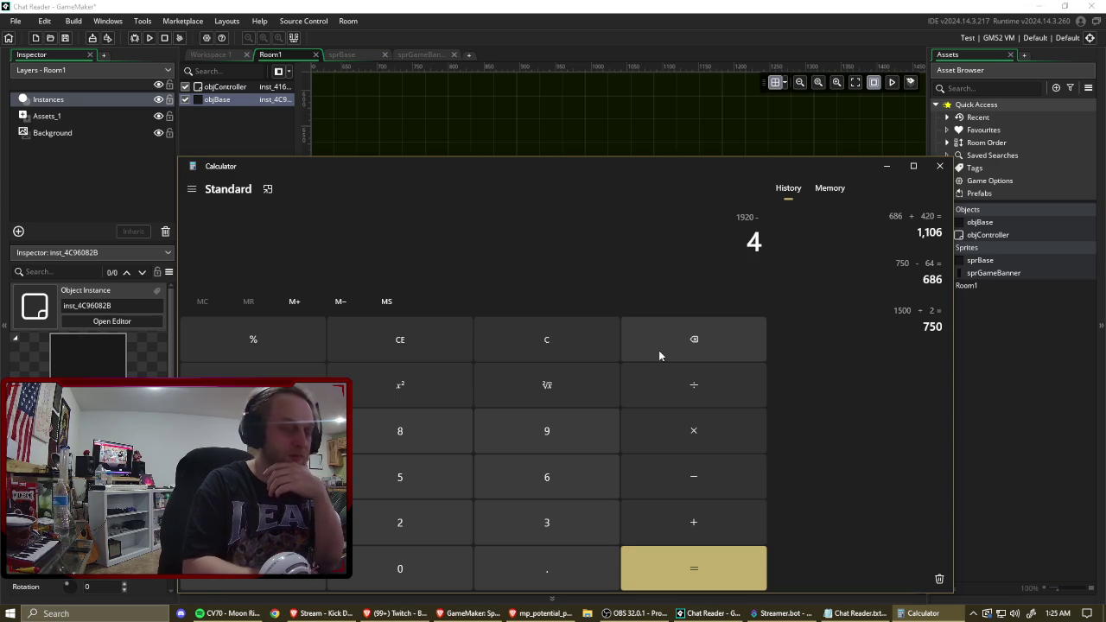
Compute 1,500 ÷ 2 = 750, + 420 = 1,170, − 64 = 1,106 in Calculator, then return to GameMaker.
{"action": "key", "text": "Return"}
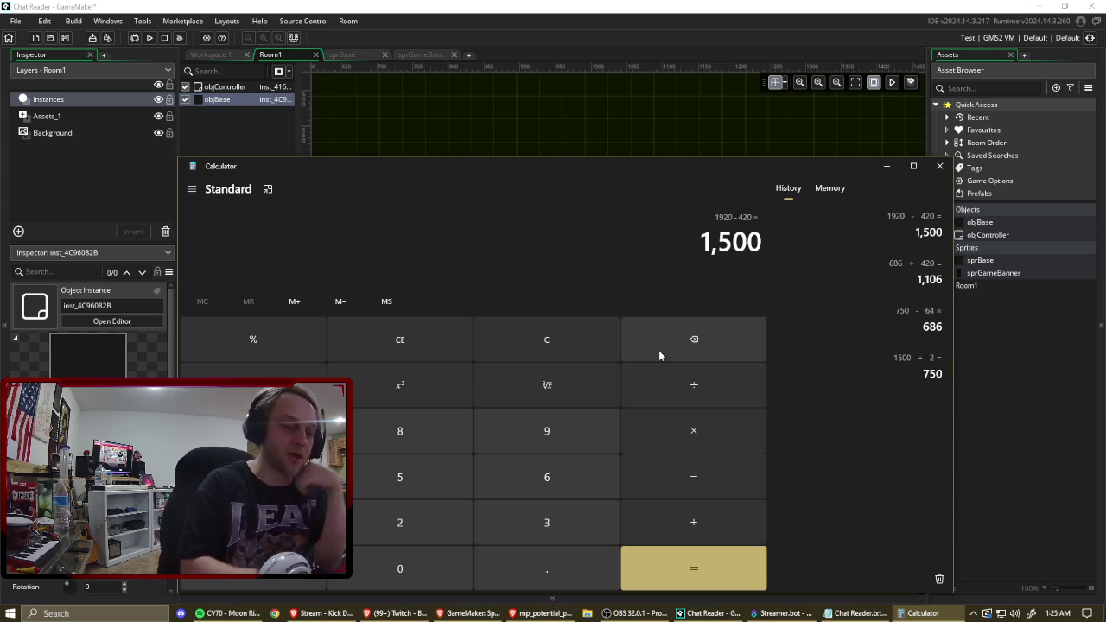
{"action": "type", "text": "/"}
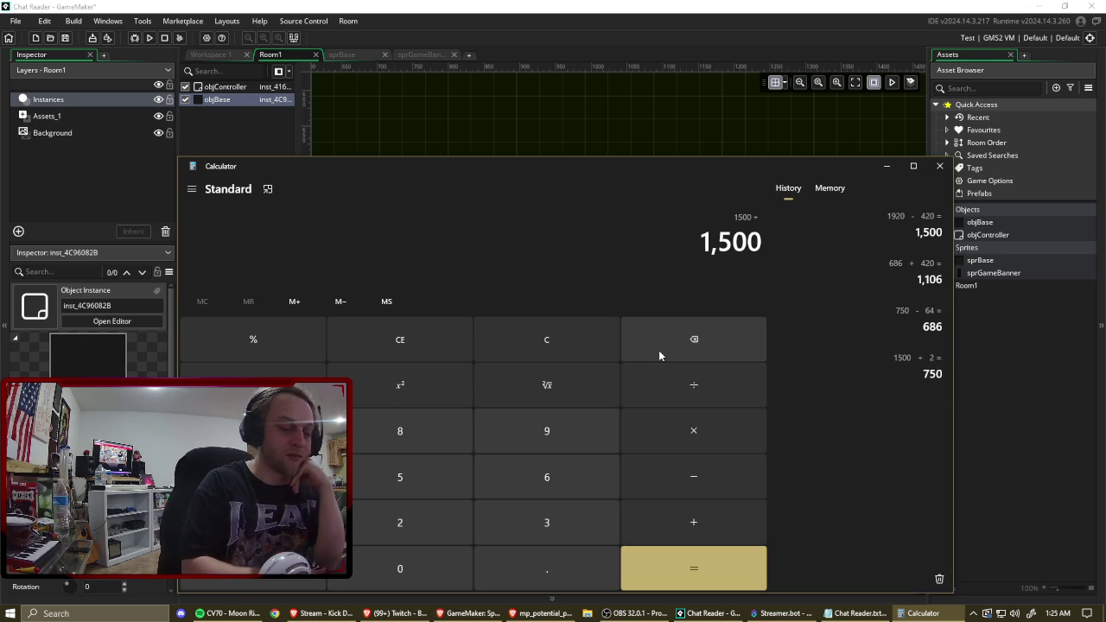
{"action": "type", "text": "2"}
{"action": "key", "text": "Return"}
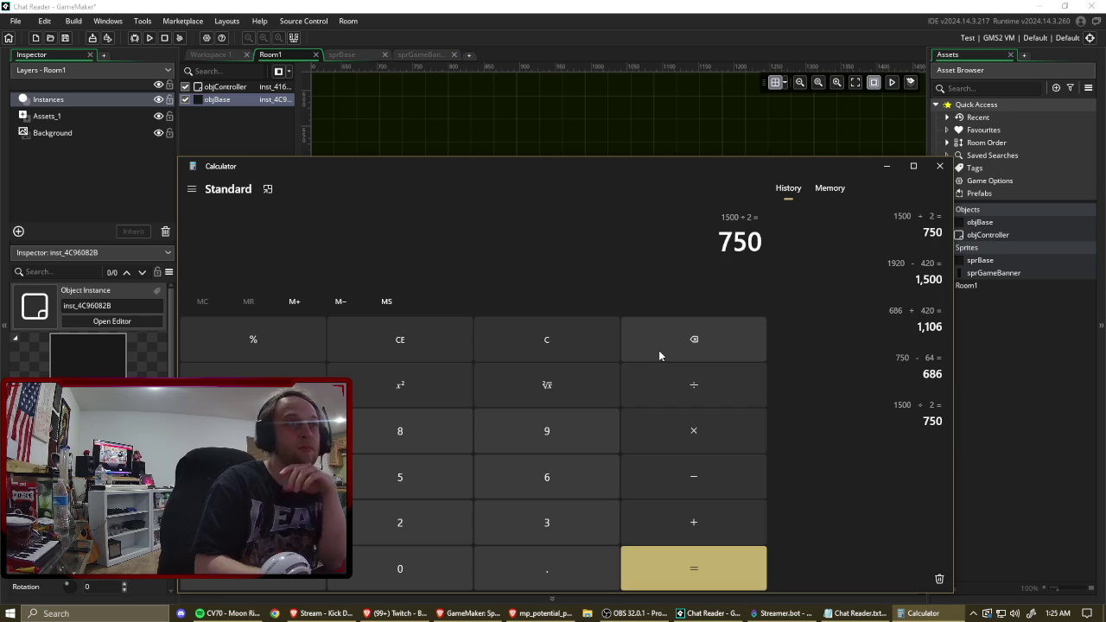
{"action": "key", "text": "plus"}
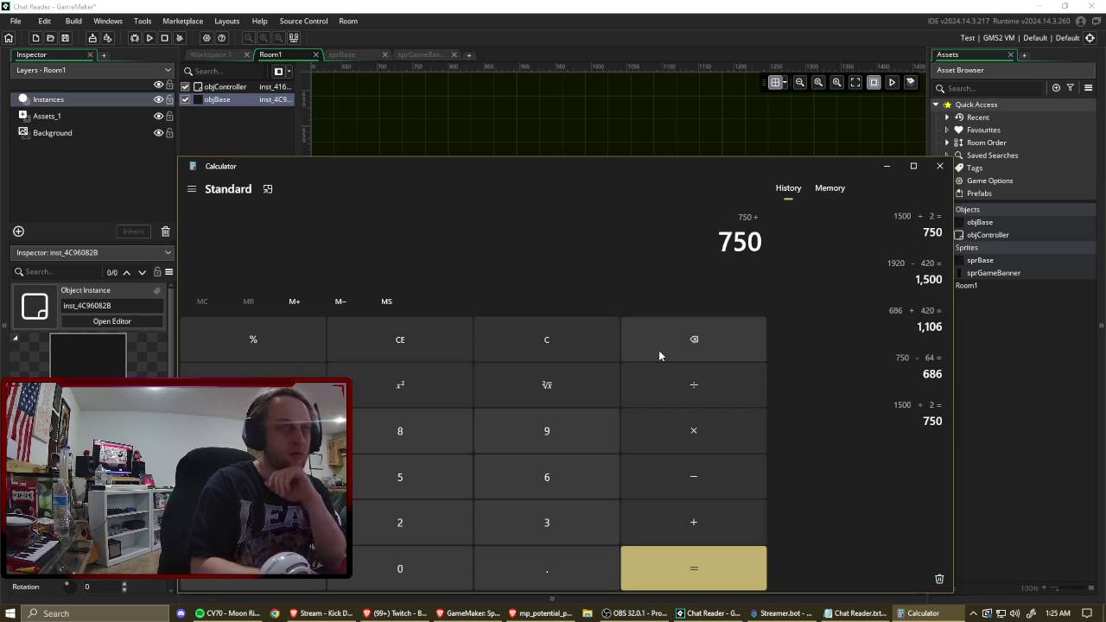
{"action": "type", "text": "420"}
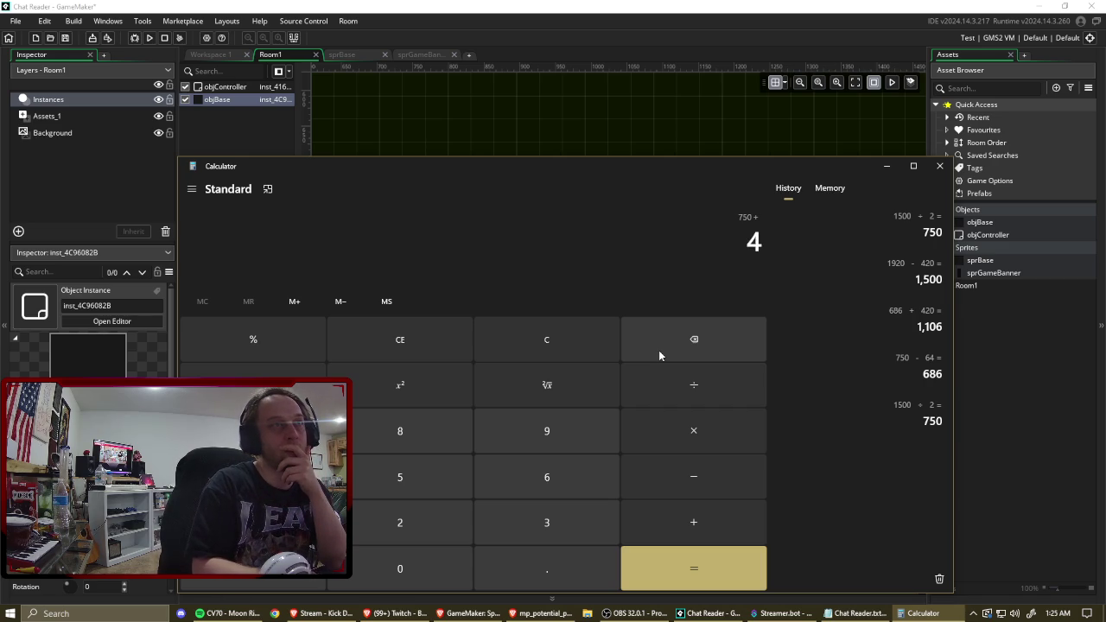
{"action": "key", "text": "Return"}
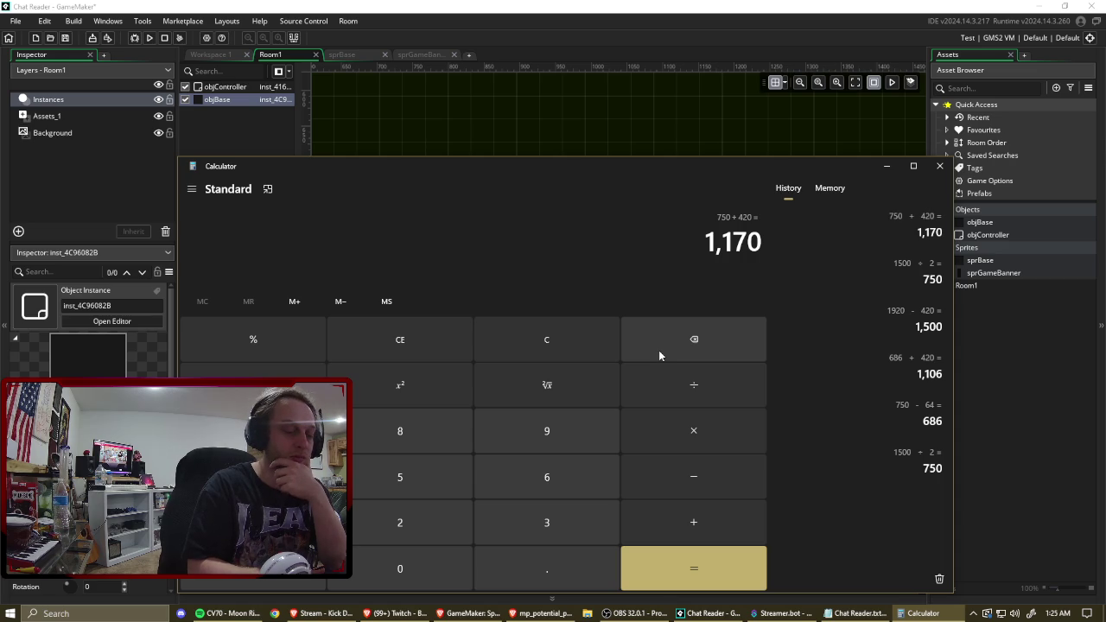
{"action": "type", "text": "1170 -"}
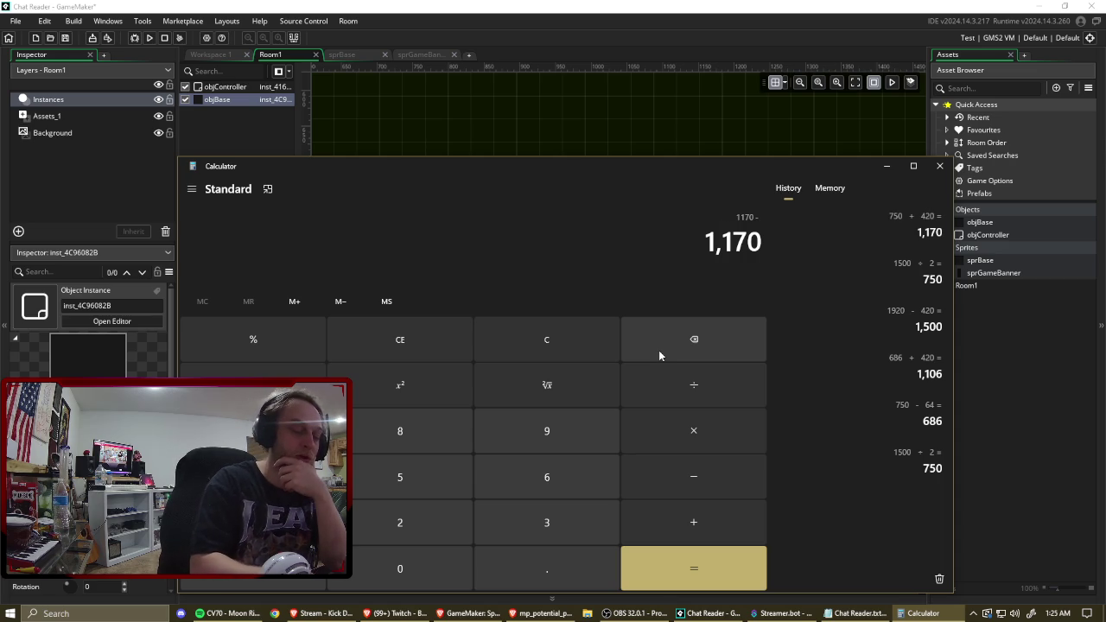
{"action": "type", "text": " 64"}
{"action": "key", "text": "Return"}
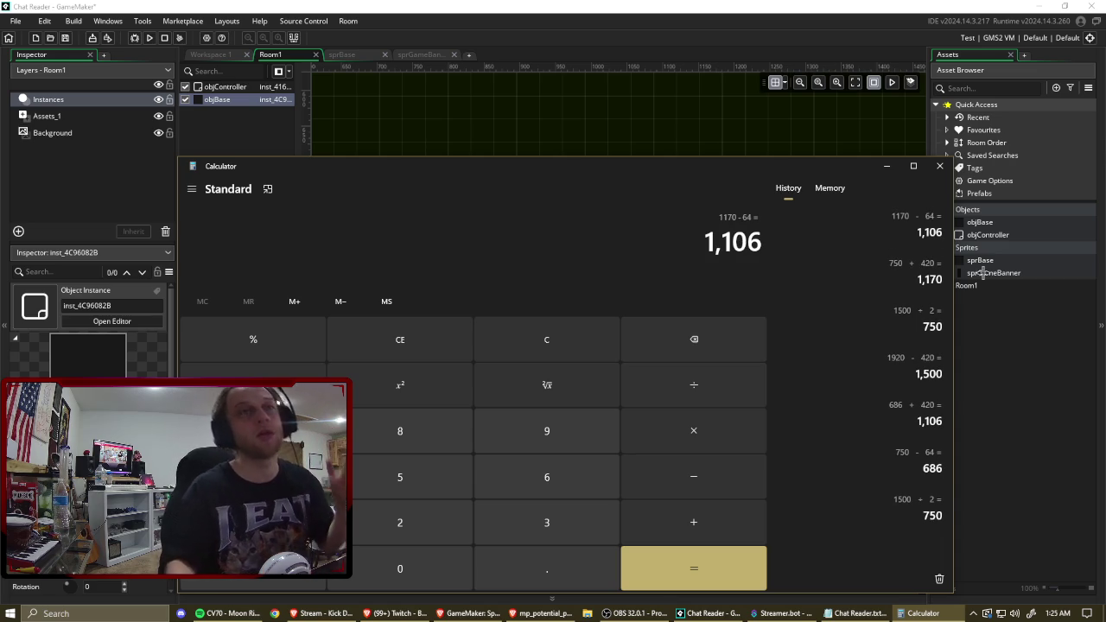
{"action": "left_click", "coordinate": [1008, 314]}
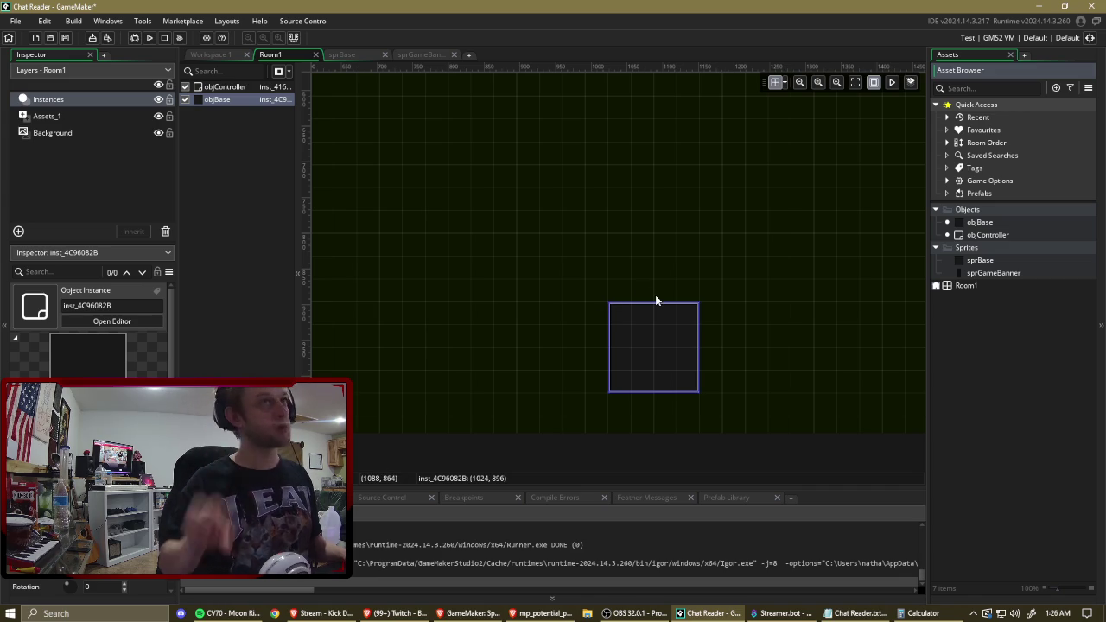
Set Room1's snap grid to 8 by 8.
{"action": "left_click", "coordinate": [786, 82]}
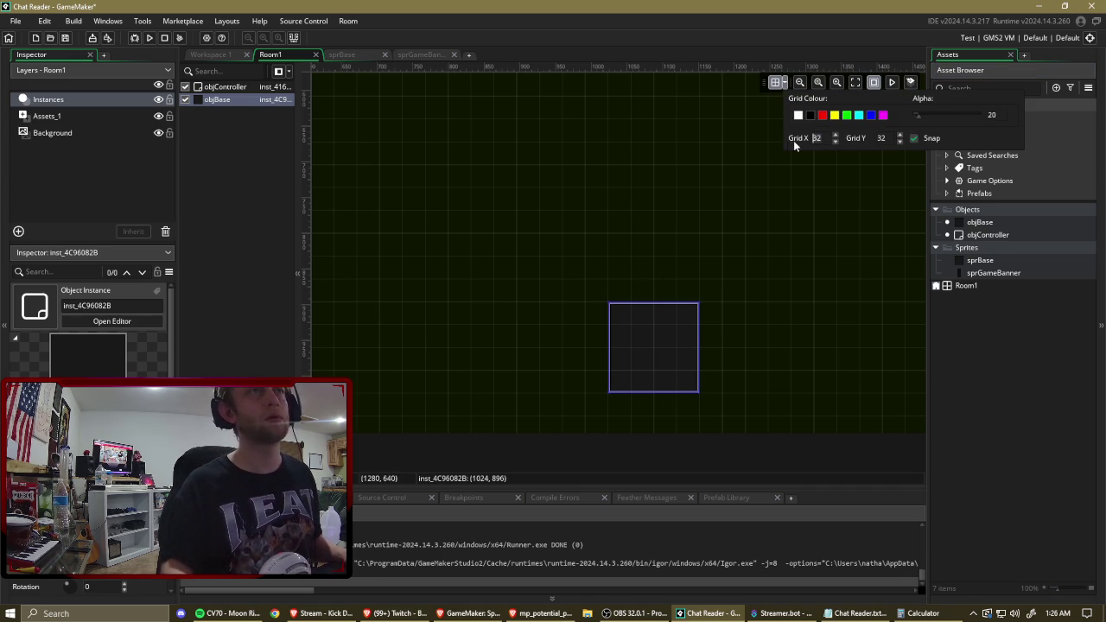
{"action": "type", "text": "8"}
{"action": "key", "text": "Tab"}
{"action": "type", "text": "8"}
Nudge the objBase instance one 8px step left to (1016, 896).
{"action": "scroll", "coordinate": [614, 302], "scroll_direction": "up", "scroll_amount": 1}
{"action": "scroll", "coordinate": [614, 302], "scroll_direction": "up", "scroll_amount": 5}
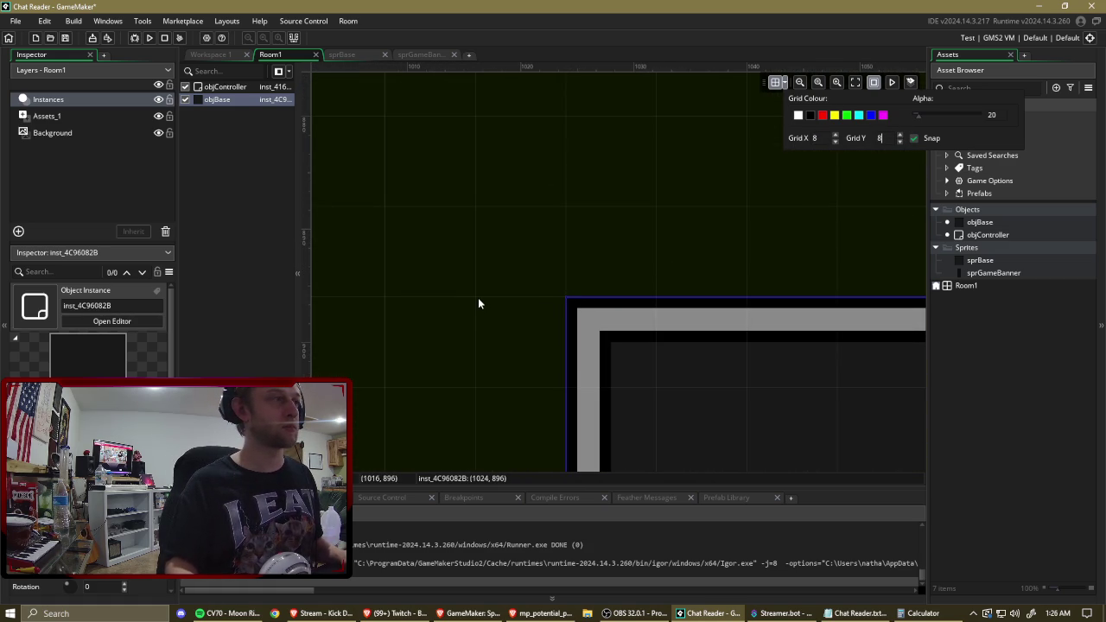
{"action": "left_click_drag", "start_coordinate": [577, 310], "coordinate": [494, 309]}
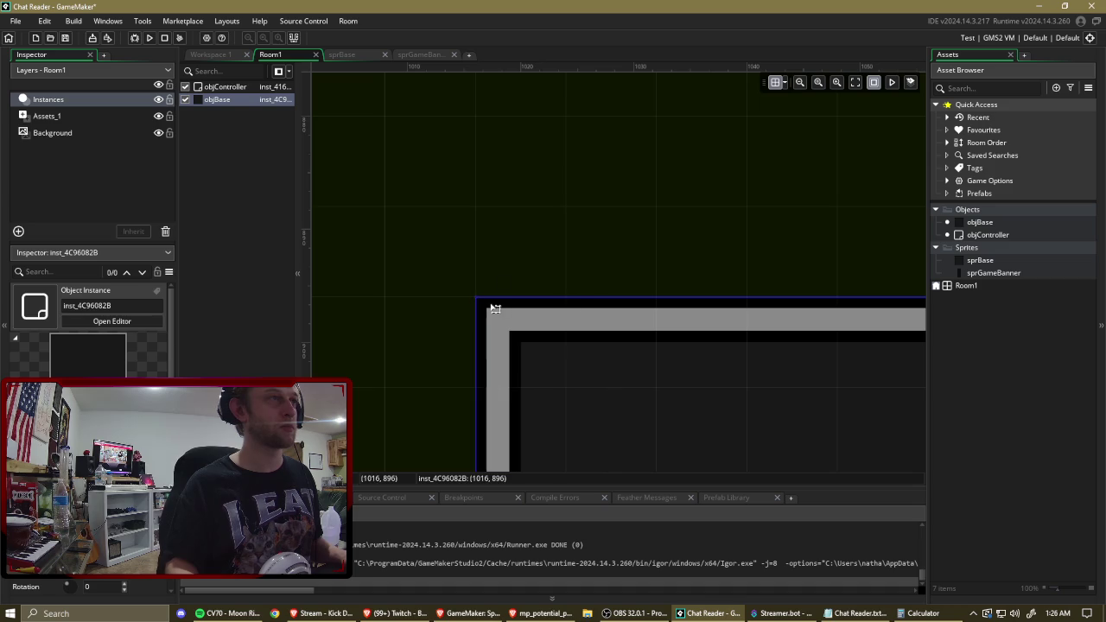
Zoom out and pan to show the whole room, then bring Calculator forward.
{"action": "scroll", "coordinate": [518, 293], "scroll_direction": "down", "scroll_amount": 8}
{"action": "scroll", "coordinate": [543, 286], "scroll_direction": "down", "scroll_amount": 3}
{"action": "mouse_move", "coordinate": [462, 163]}
{"action": "left_mouse_down"}
{"action": "mouse_move", "coordinate": [497, 272]}
{"action": "mouse_move", "coordinate": [504, 251]}
{"action": "left_mouse_up"}
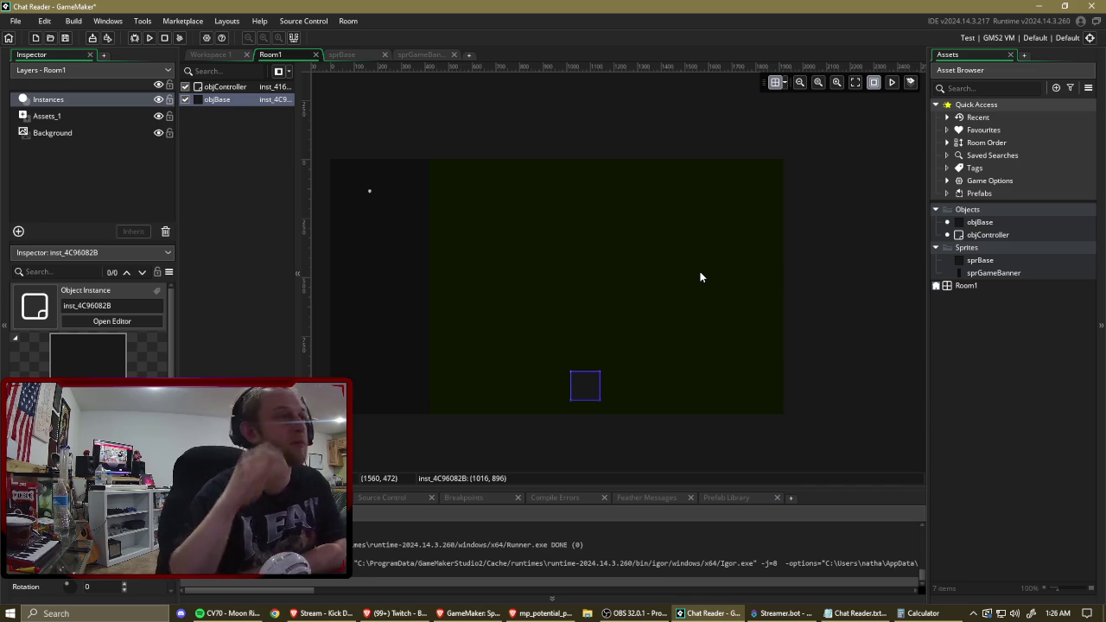
{"action": "left_click", "coordinate": [919, 614]}
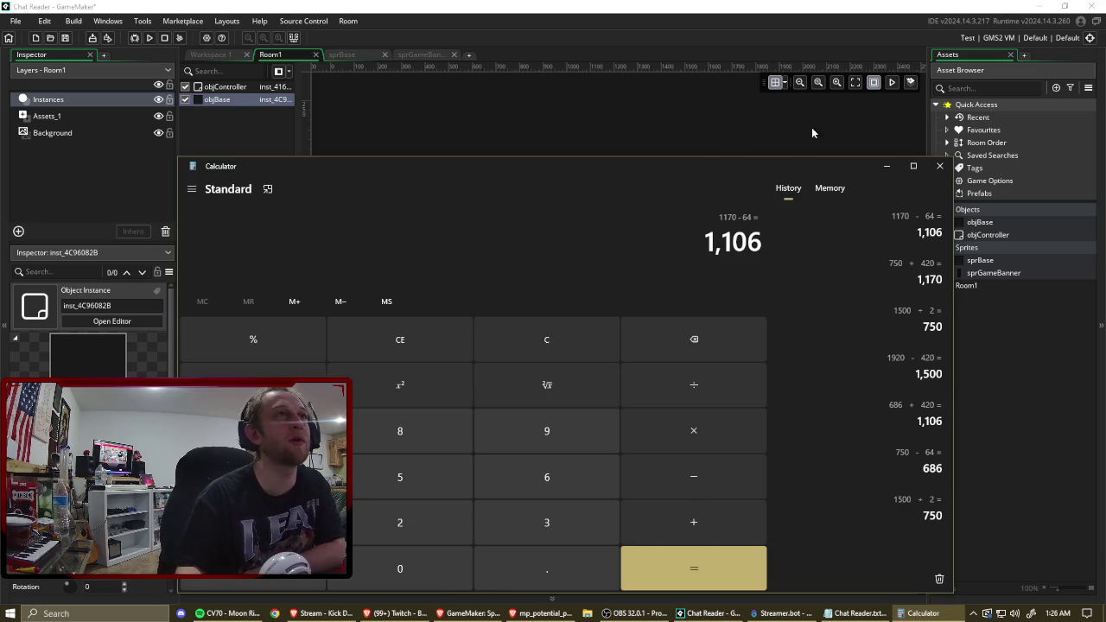
Check sprGameBanner's 420 × 1080 size, then reopen the Room1 editor.
{"action": "left_click", "coordinate": [811, 133]}
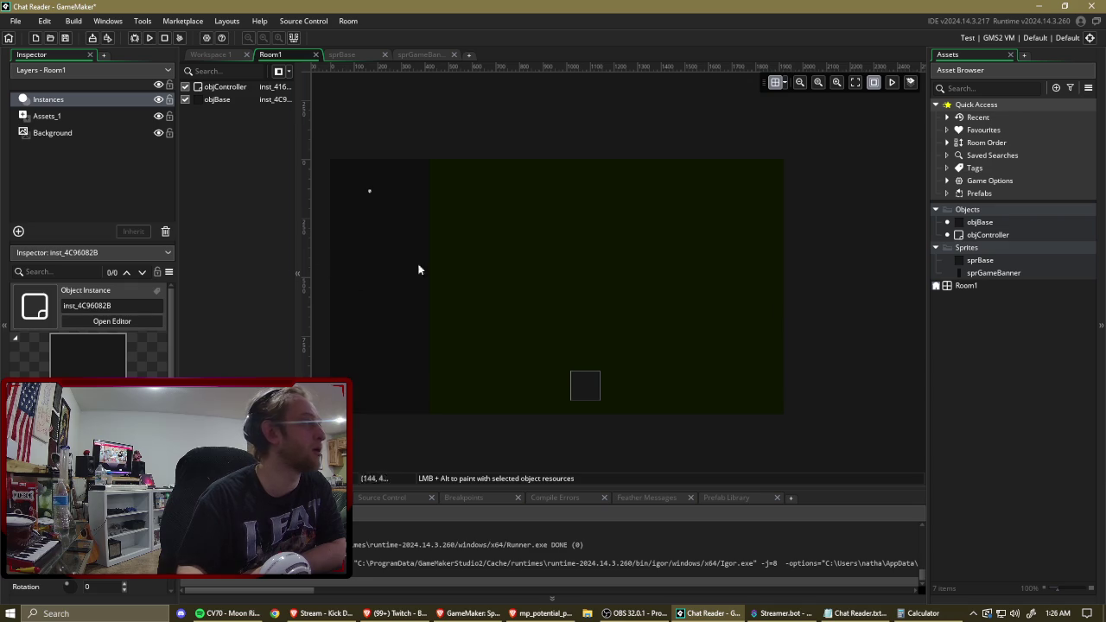
{"action": "left_click", "coordinate": [968, 287]}
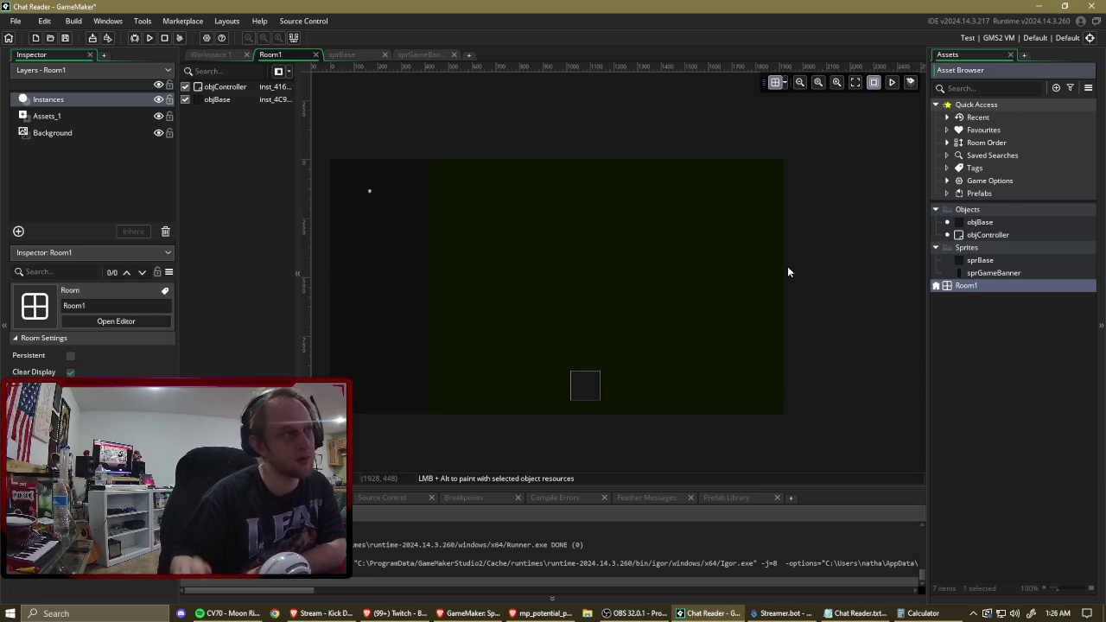
{"action": "double_click", "coordinate": [1014, 273]}
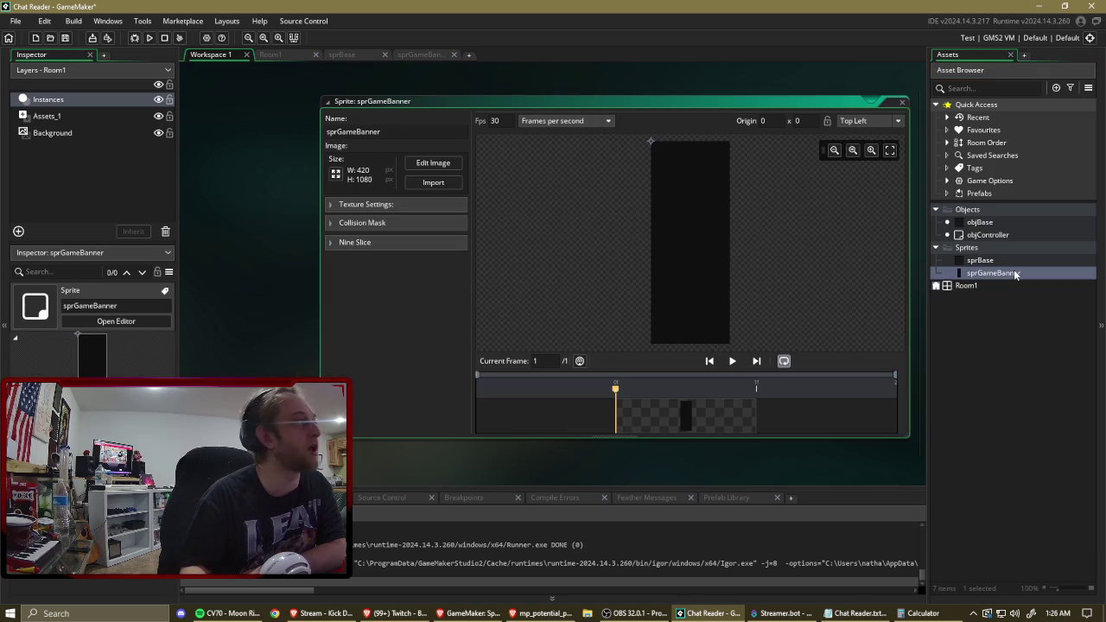
{"action": "double_click", "coordinate": [1011, 288]}
Move Calculator lower, clear it and start entering 1920.
{"action": "mouse_move", "coordinate": [670, 173]}
{"action": "left_mouse_down"}
{"action": "mouse_move", "coordinate": [707, 404]}
{"action": "mouse_move", "coordinate": [665, 400]}
{"action": "left_mouse_up"}
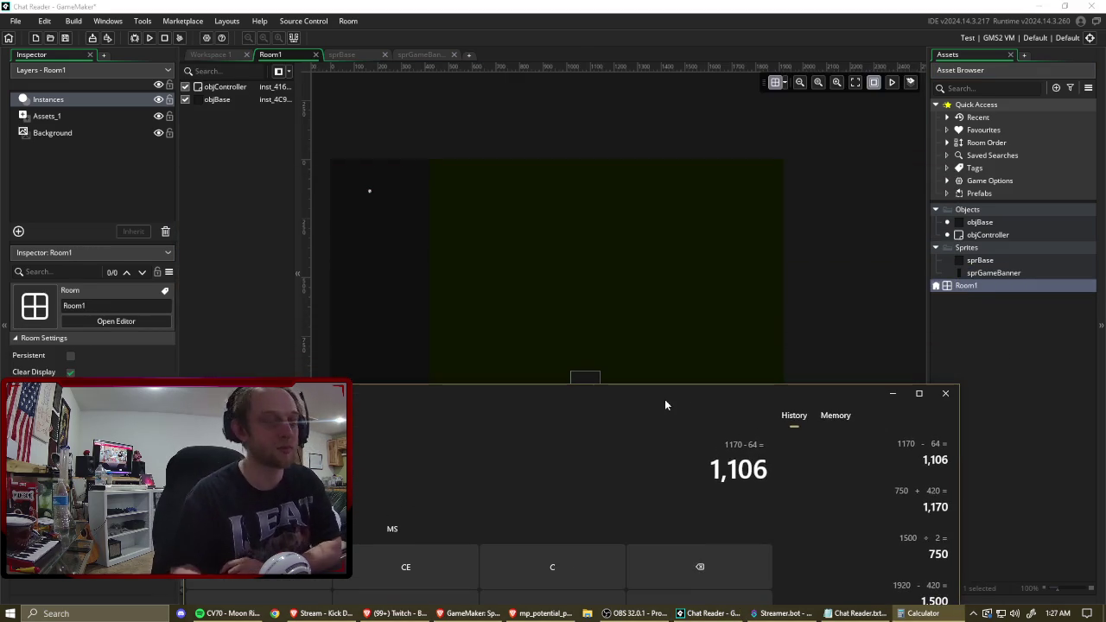
{"action": "key", "text": "Escape"}
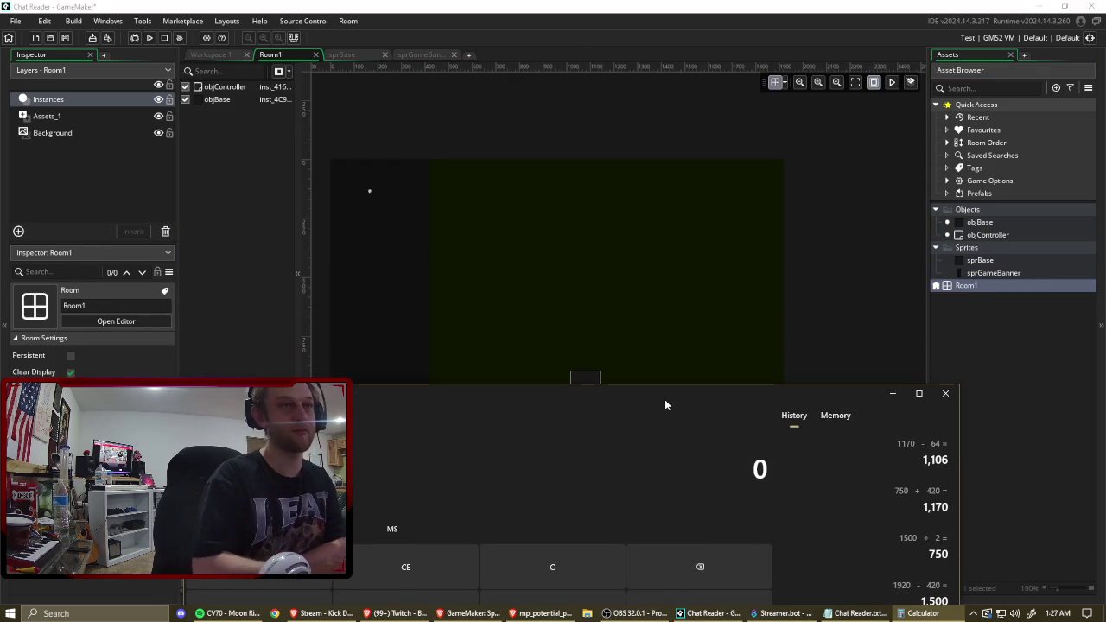
{"action": "type", "text": "1920"}
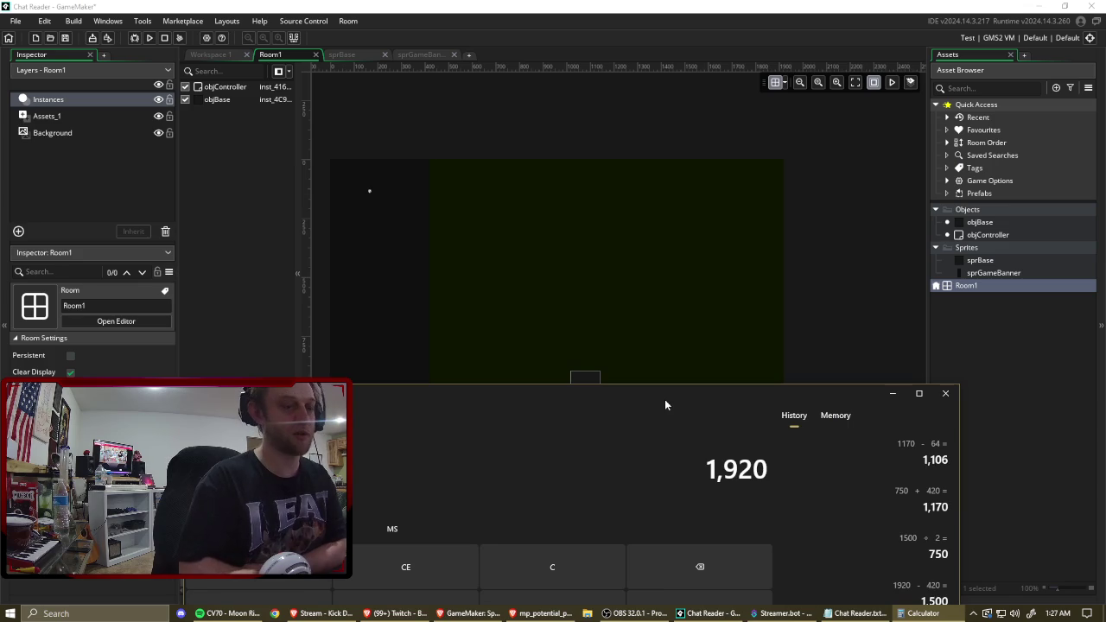
Compute 1920 − 420 = 1,500, halve to 750, add 420 for 1,170, then return to GameMaker.
{"action": "type", "text": "-420"}
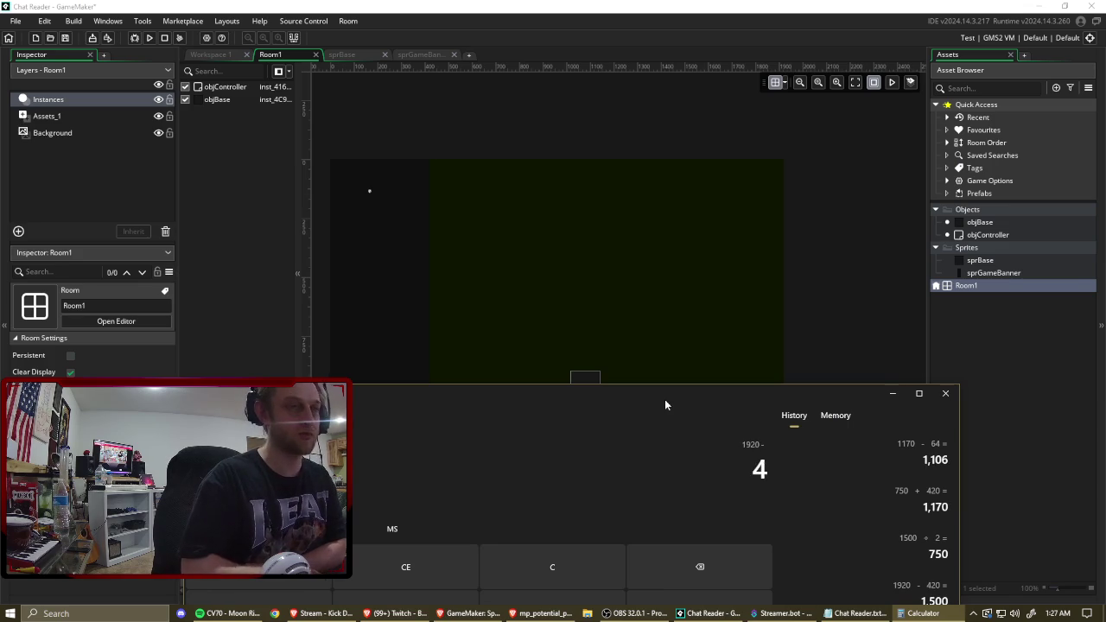
{"action": "key", "text": "Return"}
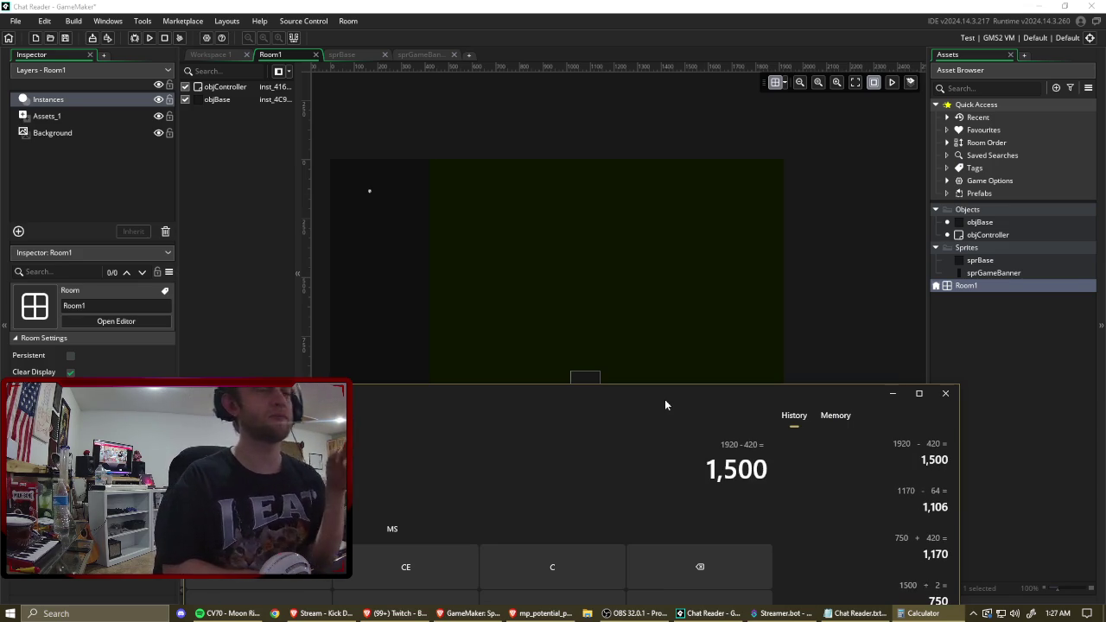
{"action": "type", "text": "/"}
{"action": "type", "text": "2"}
{"action": "key", "text": "Return"}
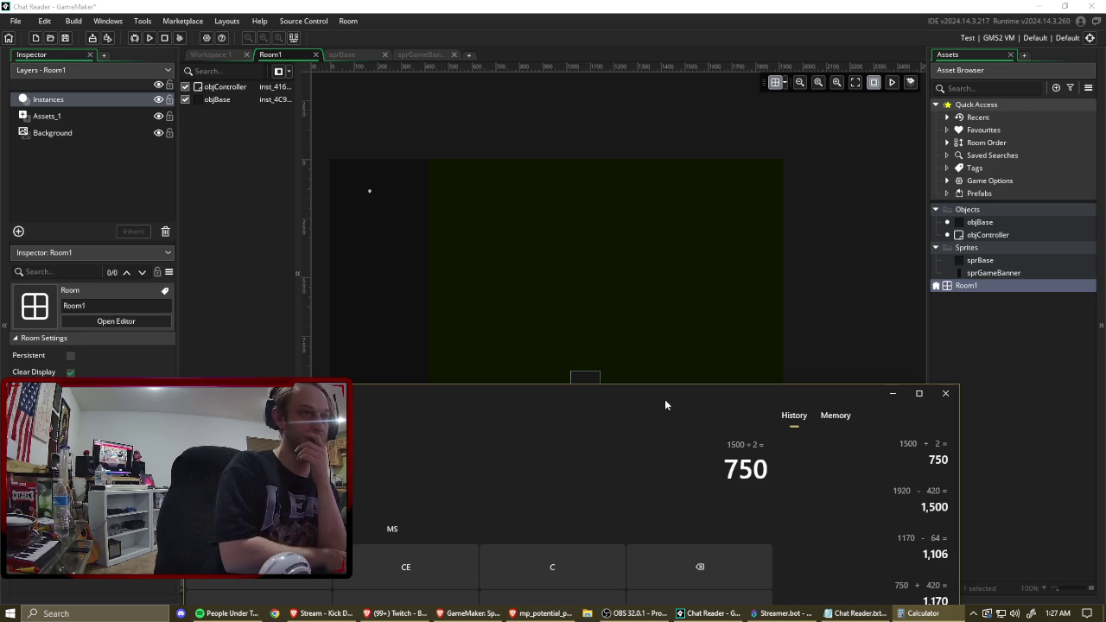
{"action": "type", "text": "750 +"}
{"action": "type", "text": "420"}
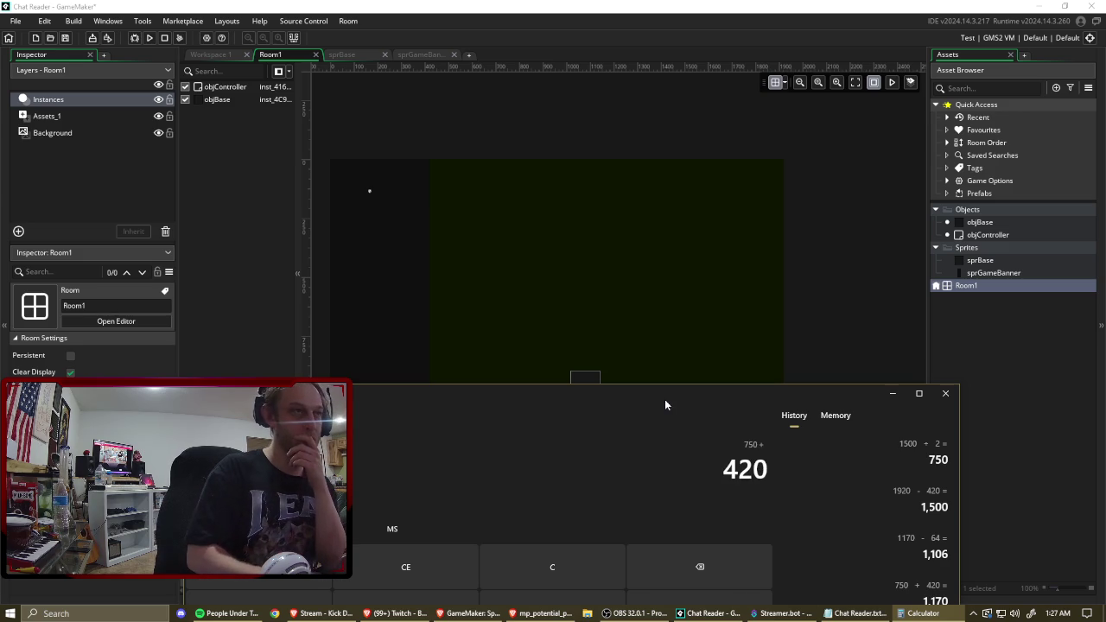
{"action": "key", "text": "Return"}
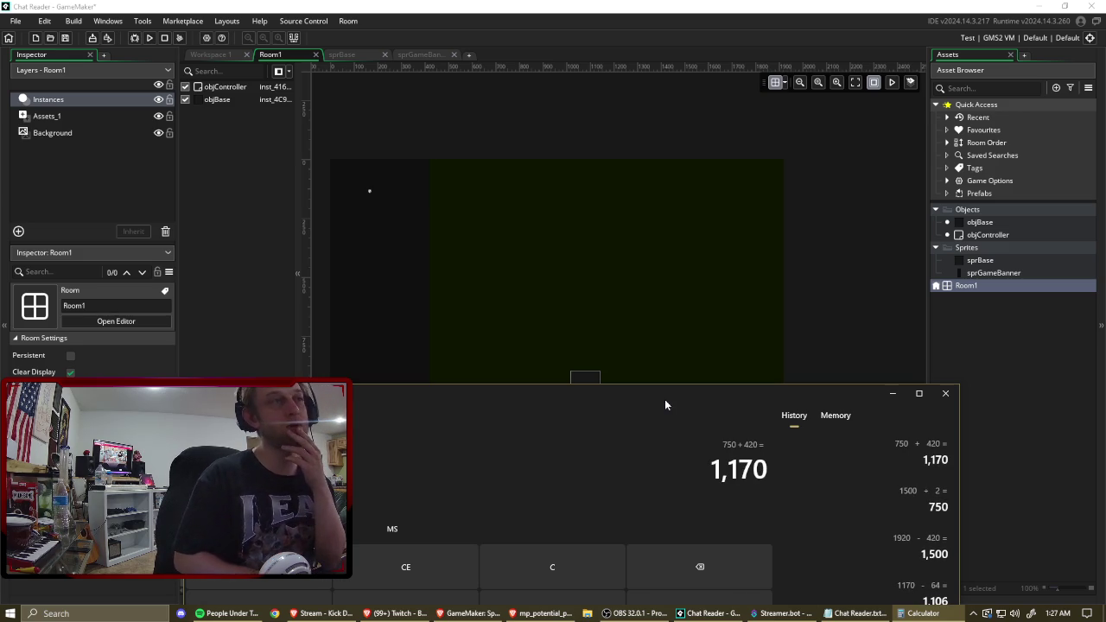
{"action": "left_click", "coordinate": [857, 314]}
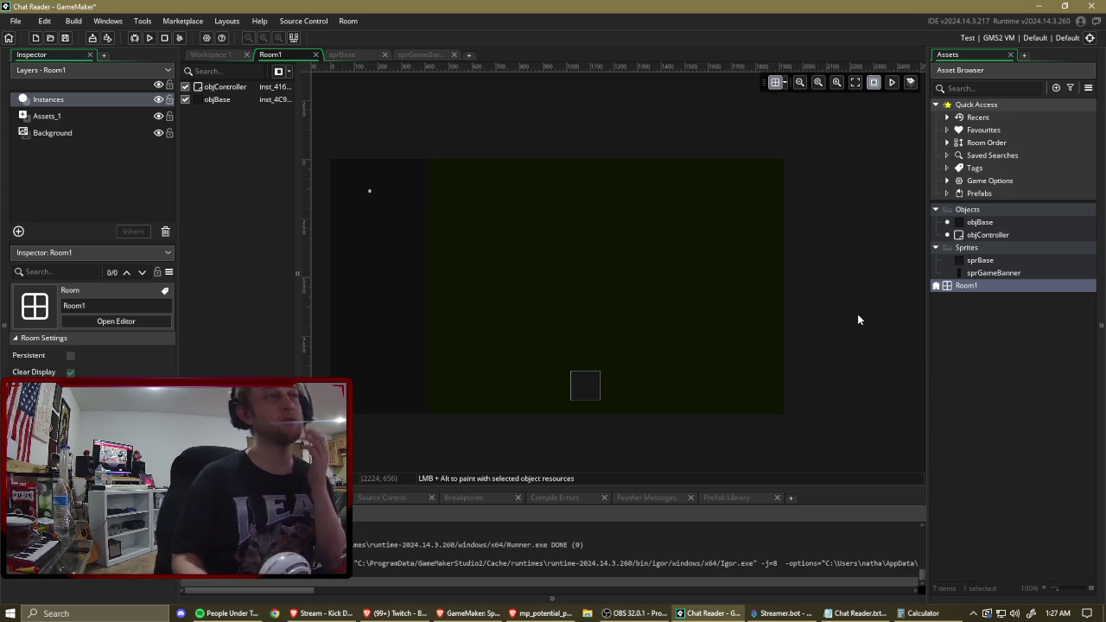
Drag the objBase instance right to (1168, 896), zooming to check, then switch to Calculator.
{"action": "scroll", "coordinate": [603, 394], "scroll_direction": "up", "scroll_amount": 8}
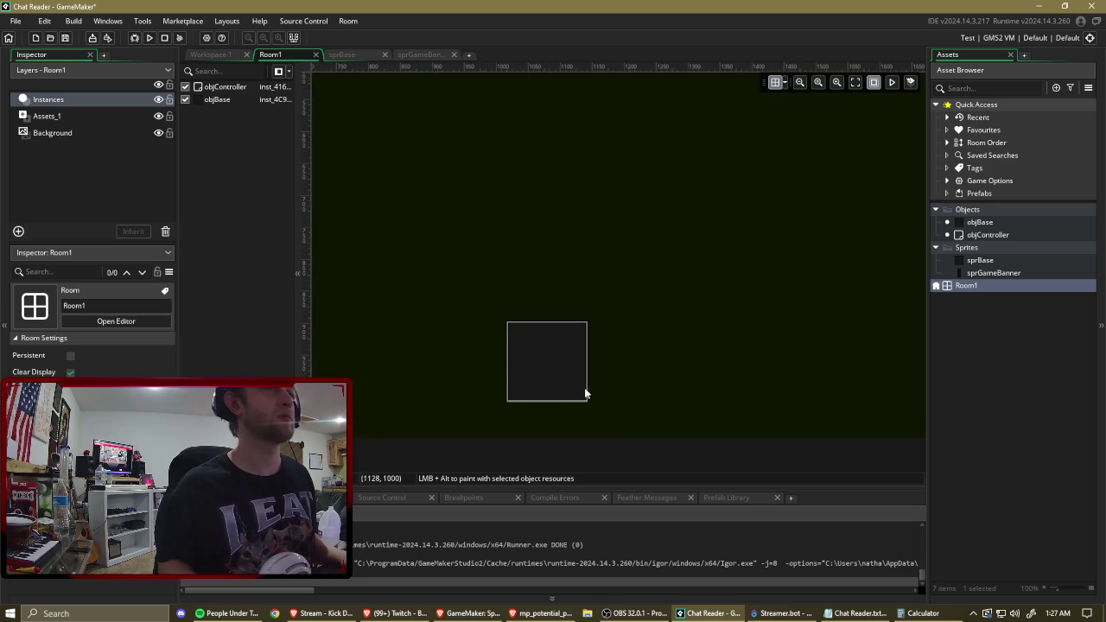
{"action": "scroll", "coordinate": [640, 394], "scroll_direction": "up", "scroll_amount": 2}
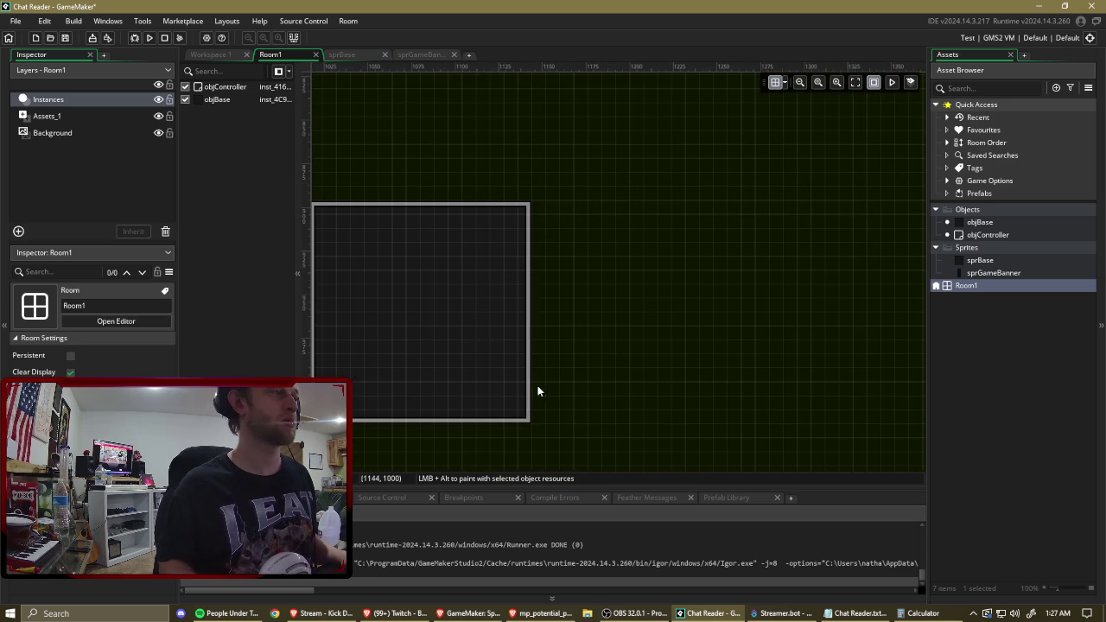
{"action": "scroll", "coordinate": [628, 353], "scroll_direction": "down", "scroll_amount": 1}
{"action": "left_click_drag", "start_coordinate": [391, 164], "coordinate": [664, 168]}
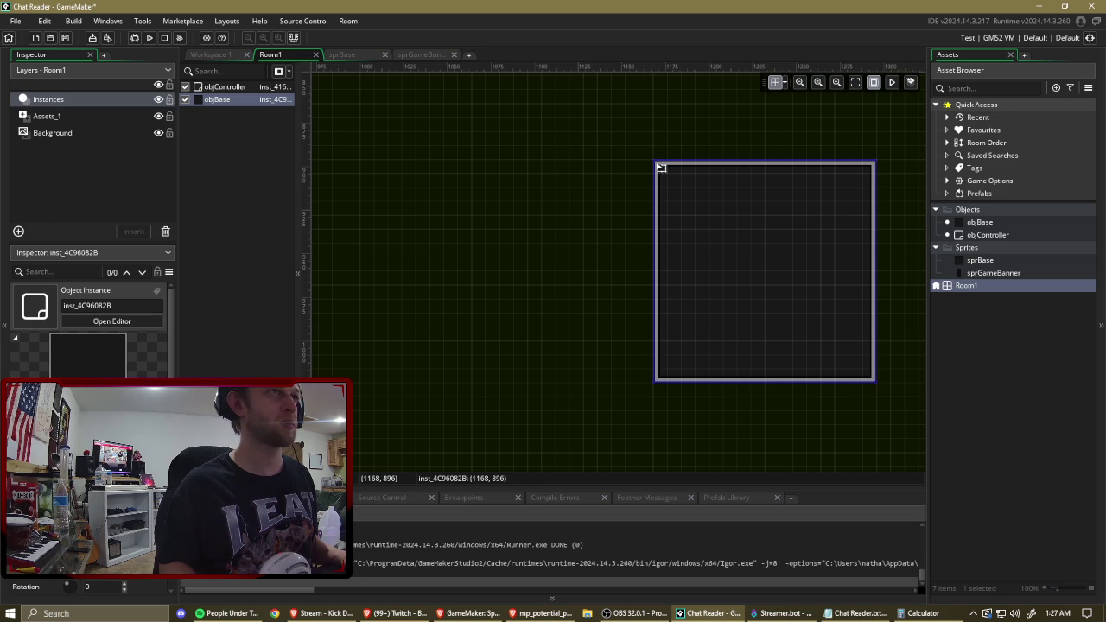
{"action": "scroll", "coordinate": [661, 167], "scroll_direction": "down", "scroll_amount": 8}
{"action": "scroll", "coordinate": [615, 363], "scroll_direction": "up", "scroll_amount": 1}
{"action": "scroll", "coordinate": [619, 356], "scroll_direction": "down", "scroll_amount": 3}
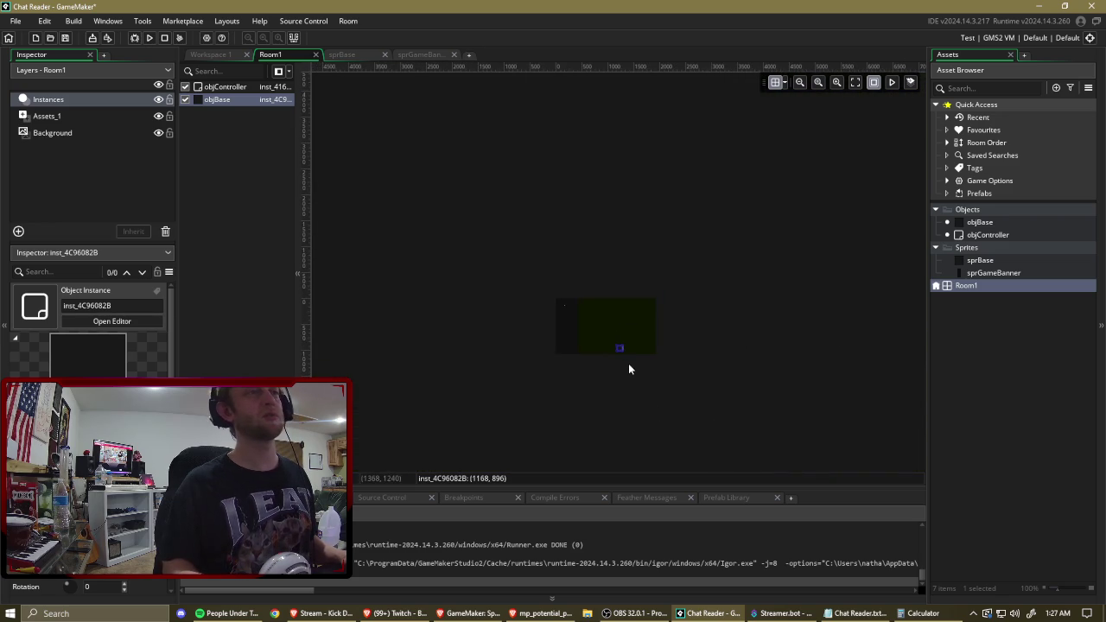
{"action": "scroll", "coordinate": [620, 366], "scroll_direction": "up", "scroll_amount": 6}
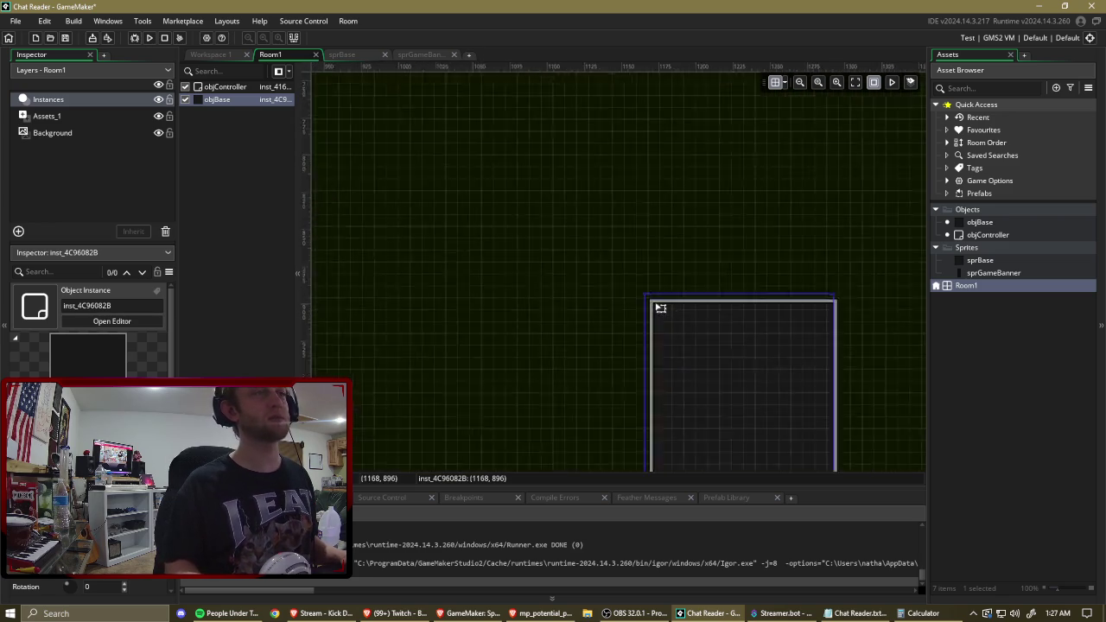
{"action": "scroll", "coordinate": [658, 306], "scroll_direction": "up", "scroll_amount": 2}
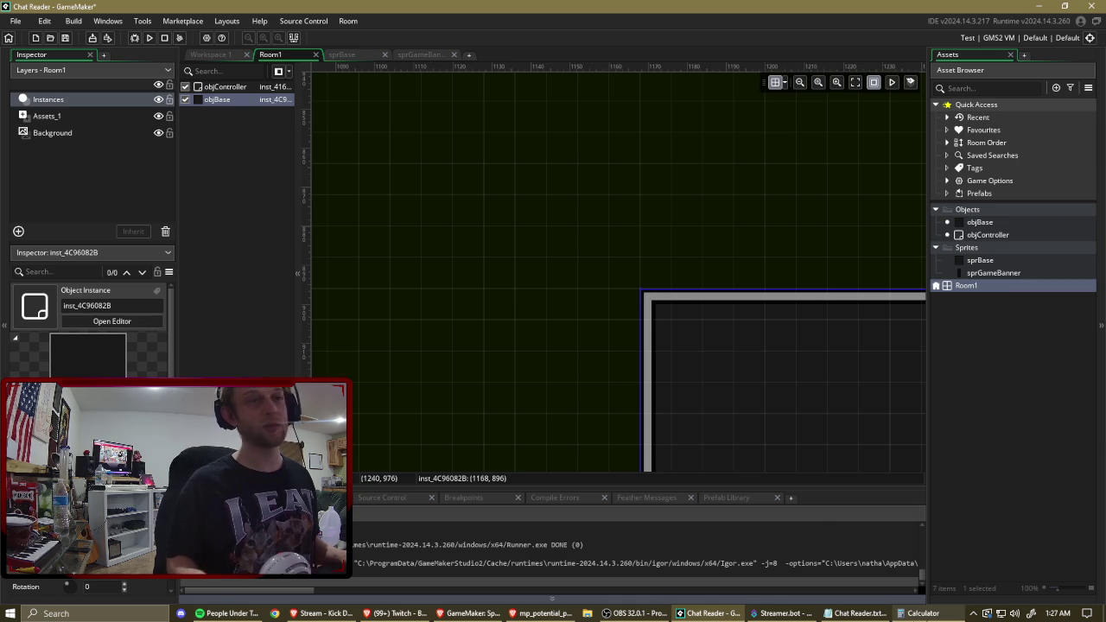
{"action": "key", "text": "alt+Tab"}
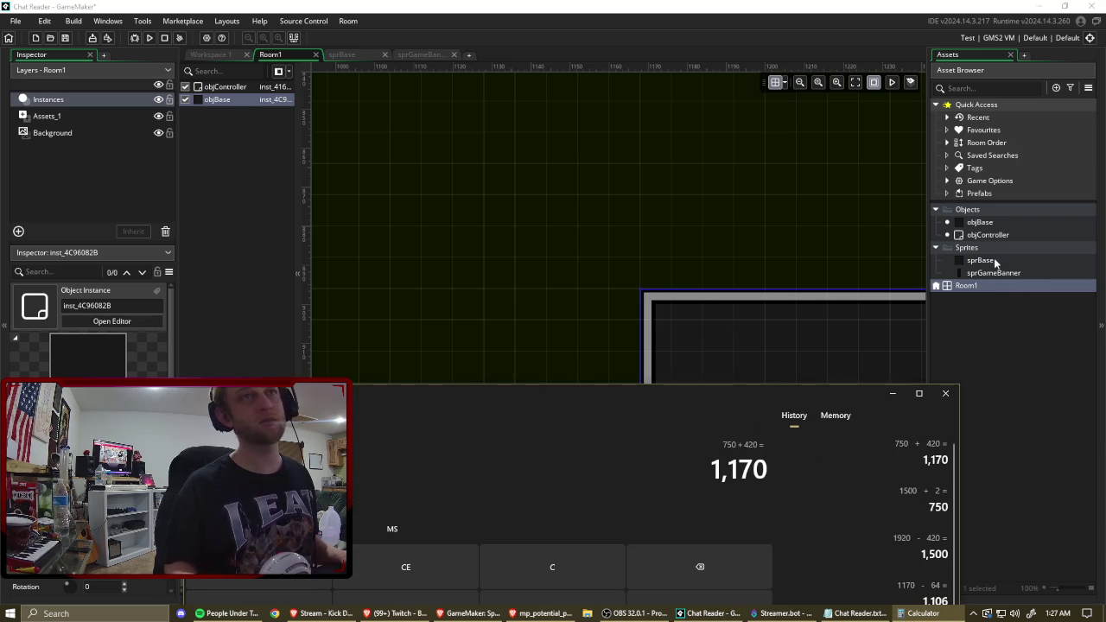
Open sprBase from the Asset Browser to check its 128 × 128 size.
{"action": "left_click", "coordinate": [994, 258]}
{"action": "left_click", "coordinate": [990, 223]}
{"action": "left_click", "coordinate": [998, 259]}
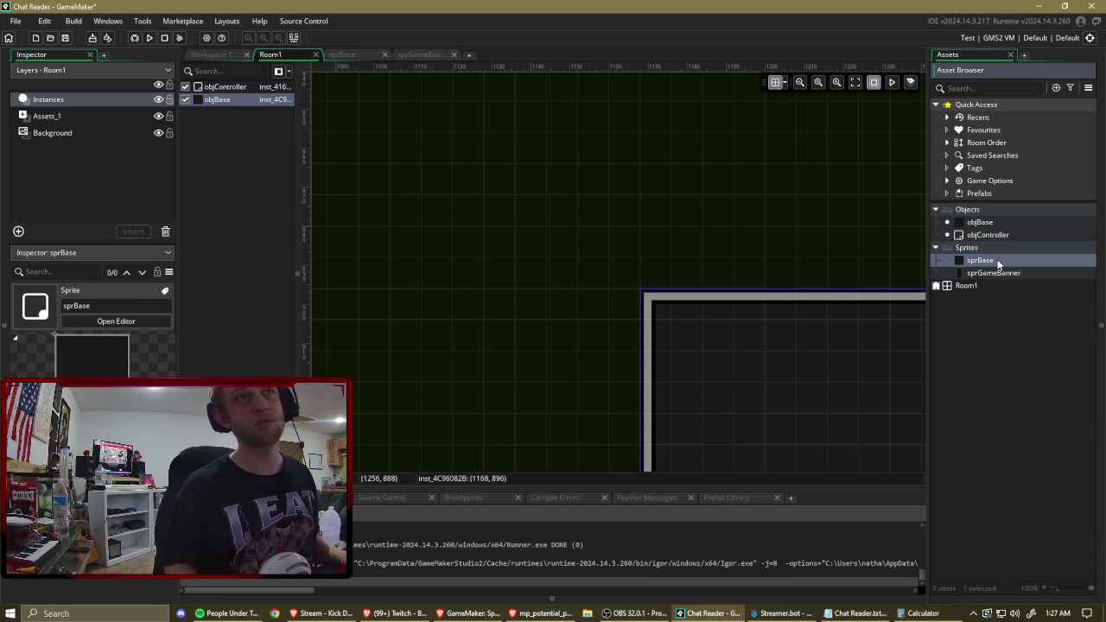
{"action": "double_click", "coordinate": [998, 259]}
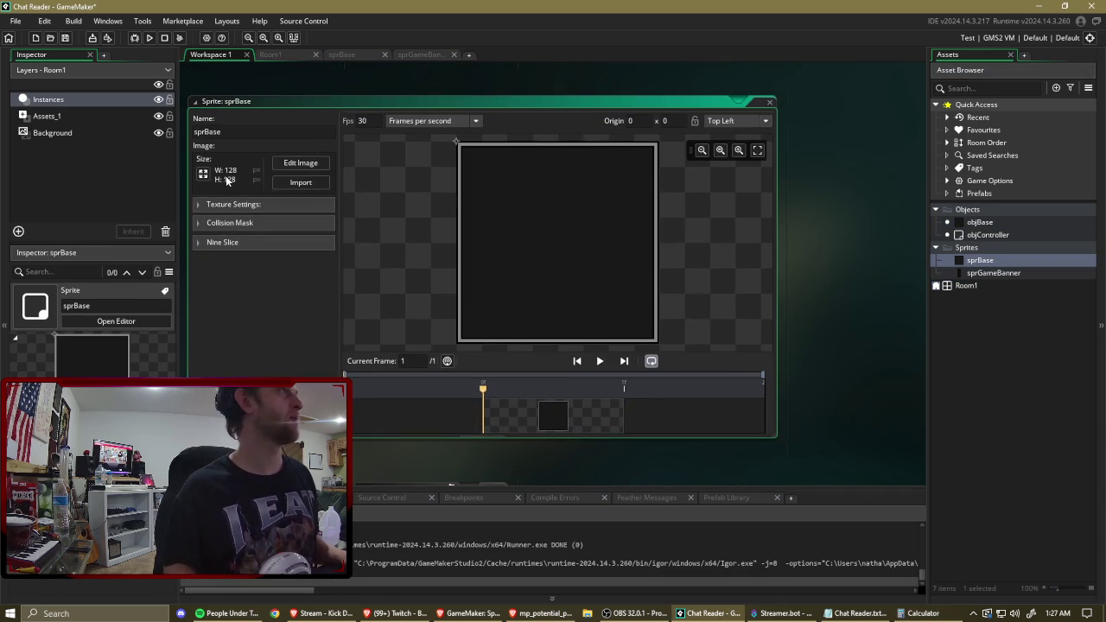
Subtract 64 from 1,170 in Calculator for 1,106, then reopen the Room1 editor.
{"action": "key", "text": "alt+Tab"}
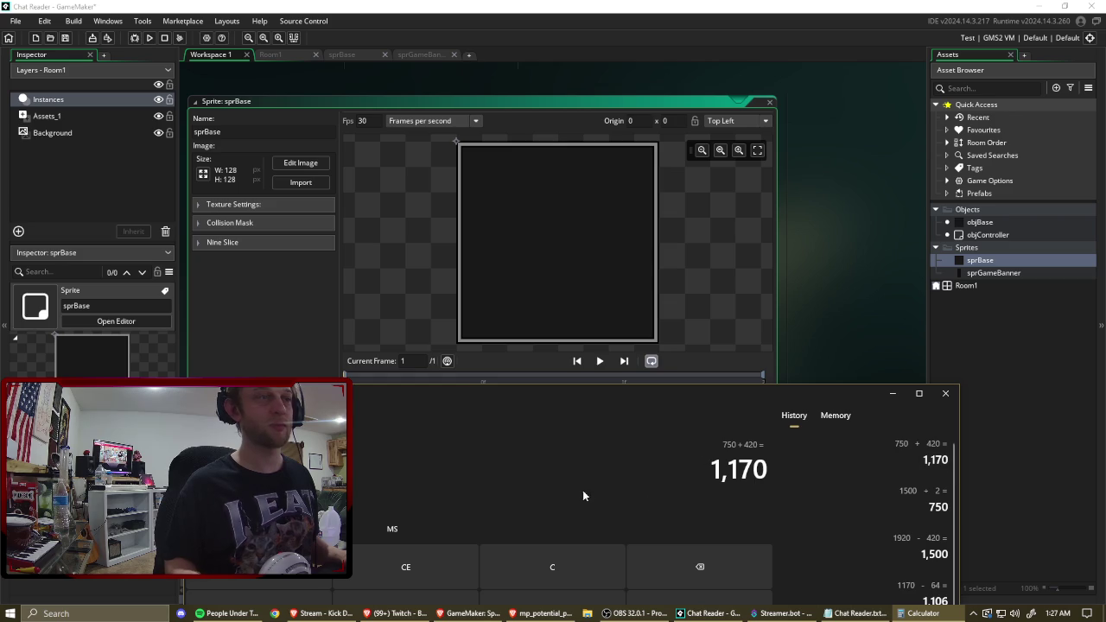
{"action": "left_click", "coordinate": [847, 299]}
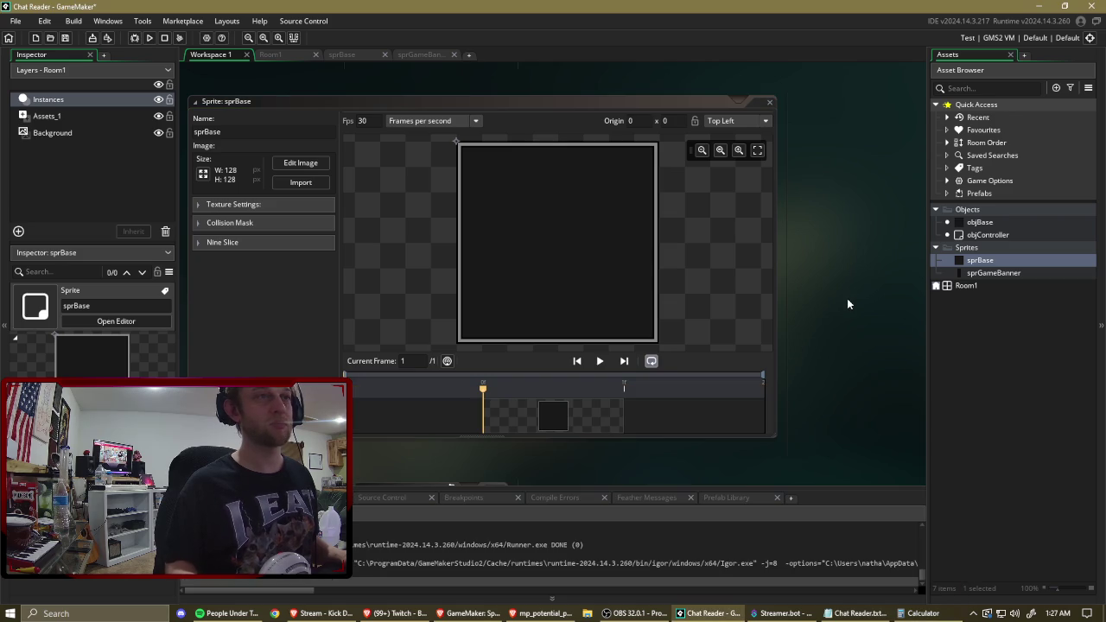
{"action": "left_click", "coordinate": [920, 614]}
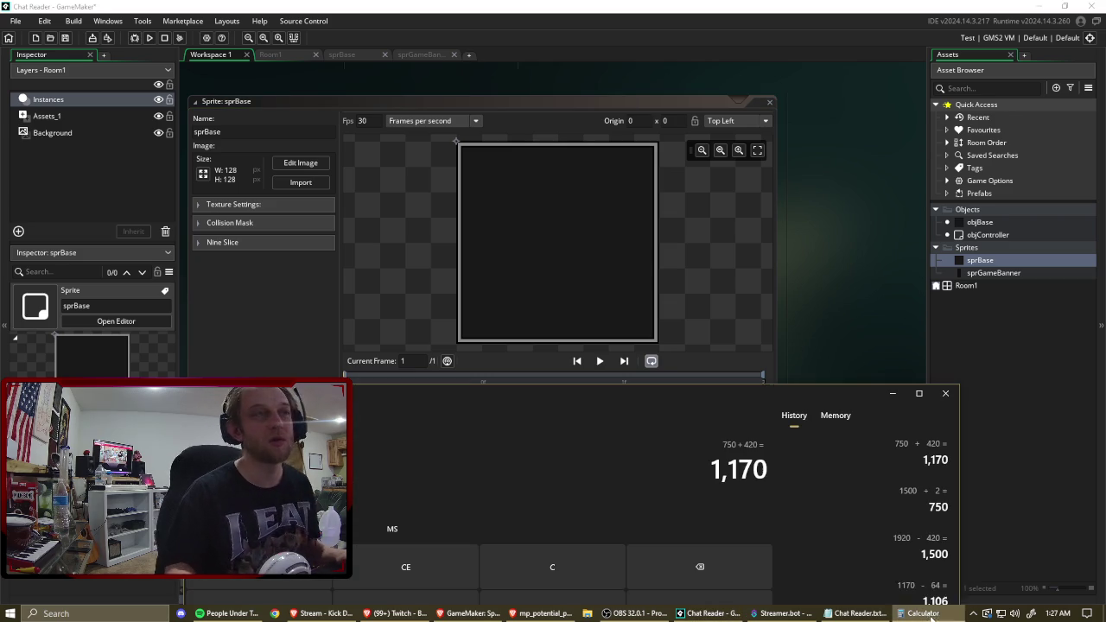
{"action": "left_click_drag", "start_coordinate": [703, 392], "coordinate": [734, 170]}
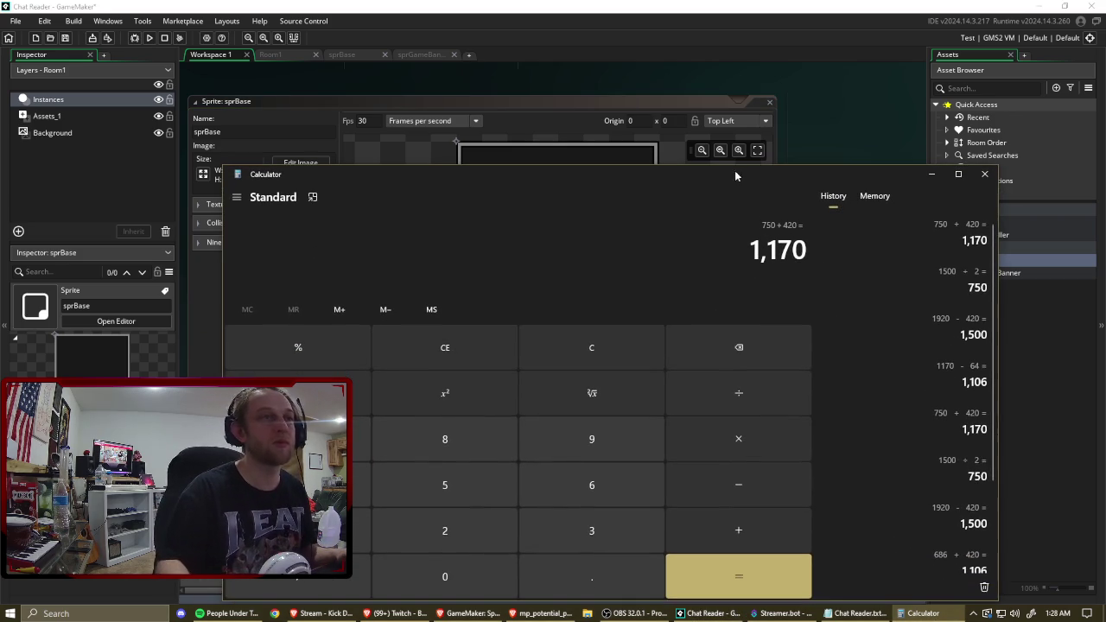
{"action": "type", "text": "-64"}
{"action": "key", "text": "Return"}
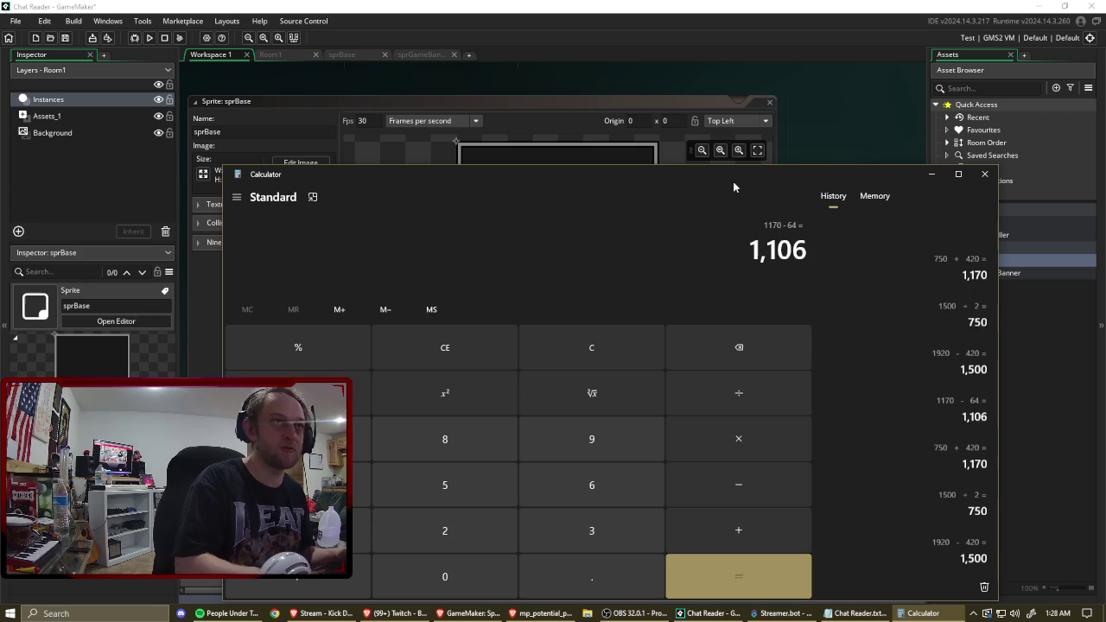
{"action": "left_click", "coordinate": [837, 100]}
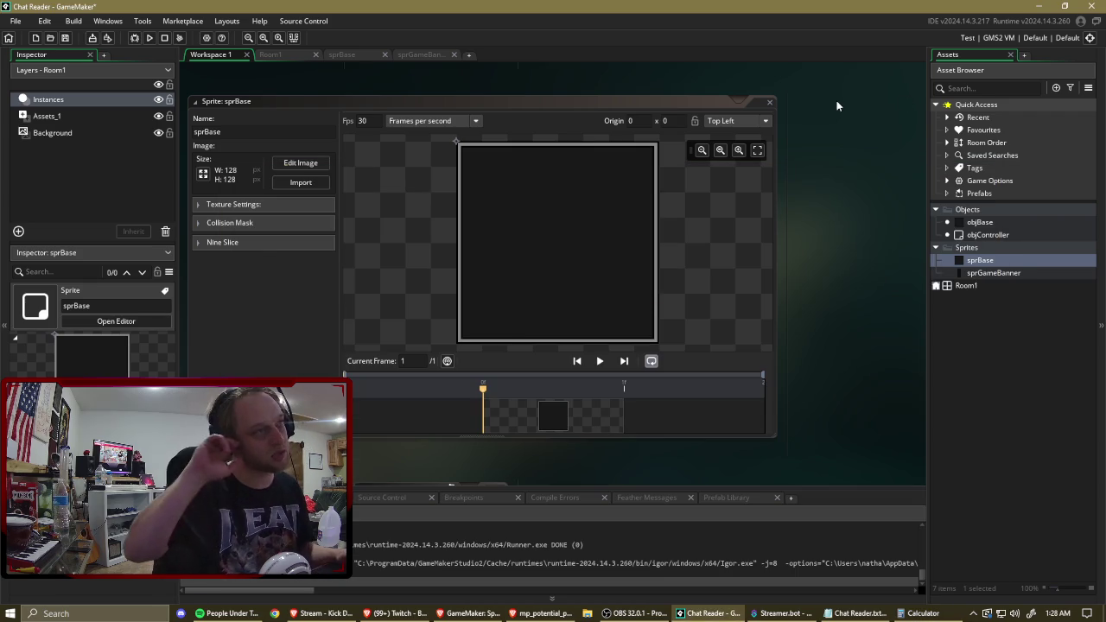
{"action": "double_click", "coordinate": [977, 288]}
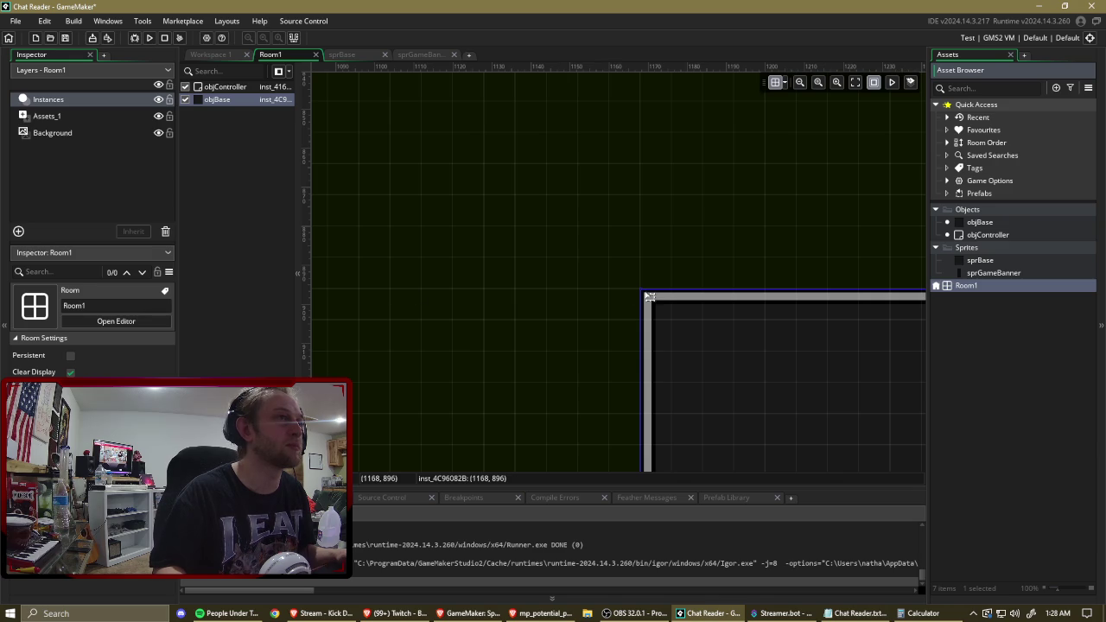
Drag objBase back left, zoom in on its left edge, and bring Calculator forward.
{"action": "left_click_drag", "start_coordinate": [650, 298], "coordinate": [403, 303]}
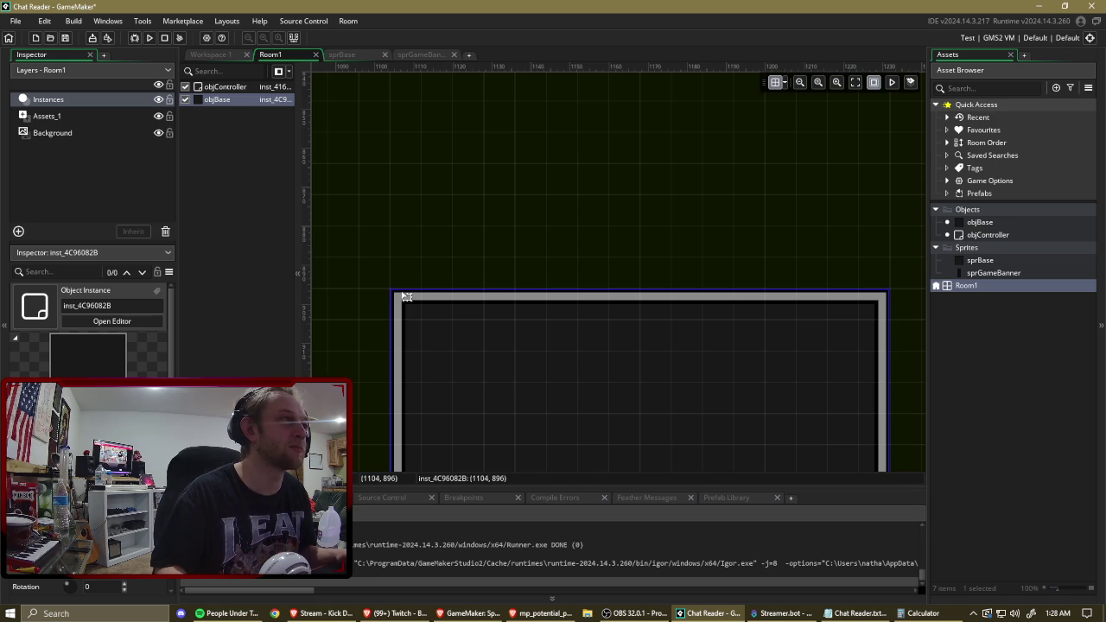
{"action": "scroll", "coordinate": [408, 295], "scroll_direction": "down", "scroll_amount": 10}
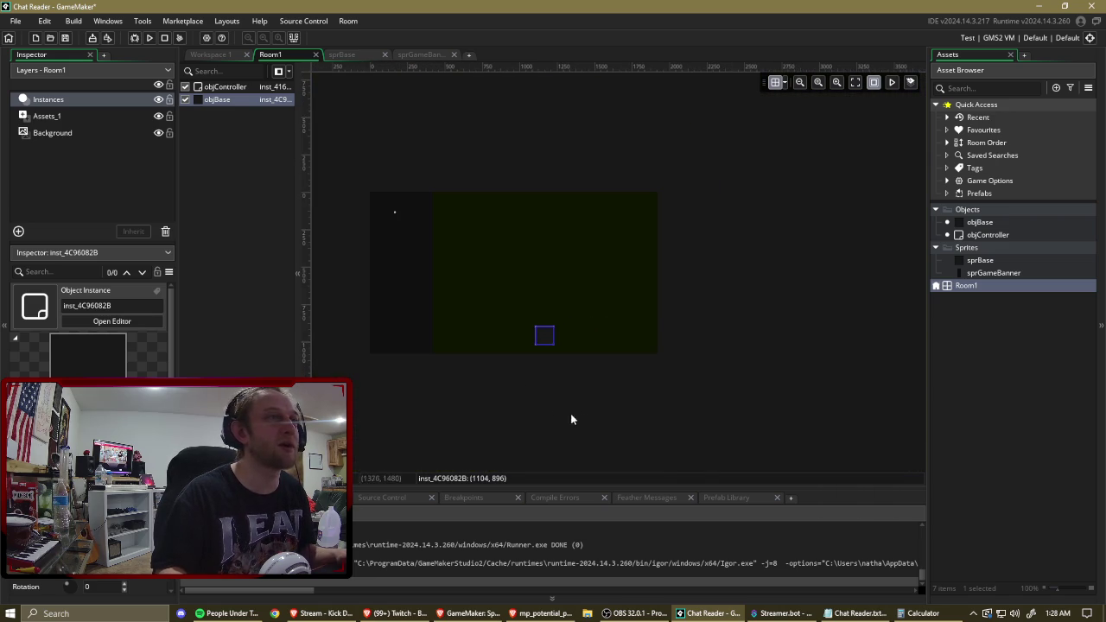
{"action": "scroll", "coordinate": [514, 364], "scroll_direction": "up", "scroll_amount": 10}
{"action": "scroll", "coordinate": [564, 306], "scroll_direction": "up", "scroll_amount": 5}
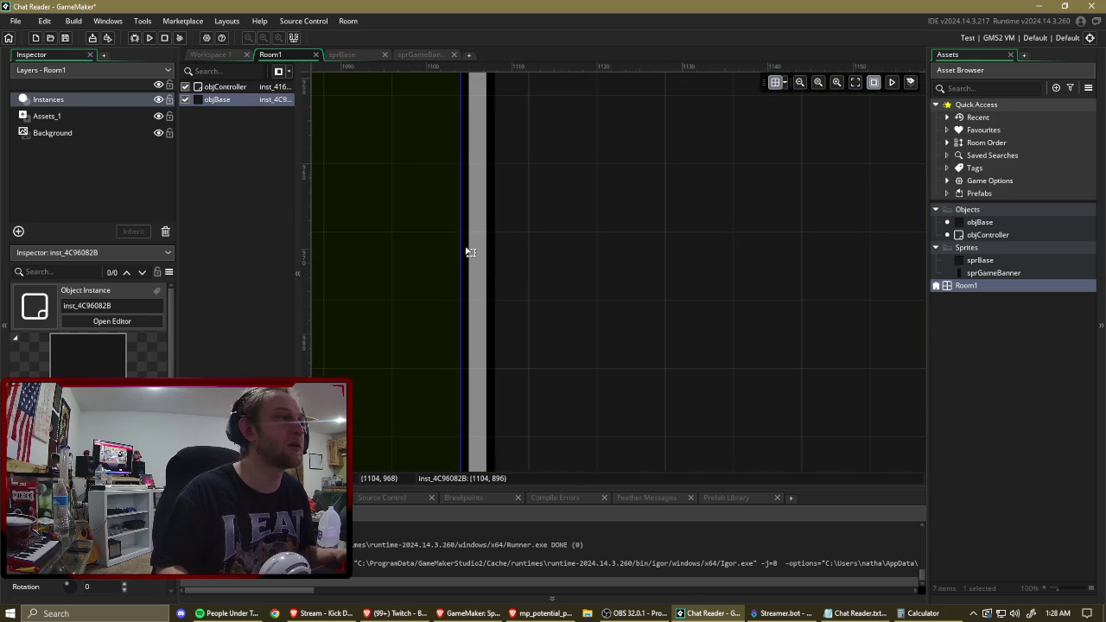
{"action": "left_click", "coordinate": [937, 615]}
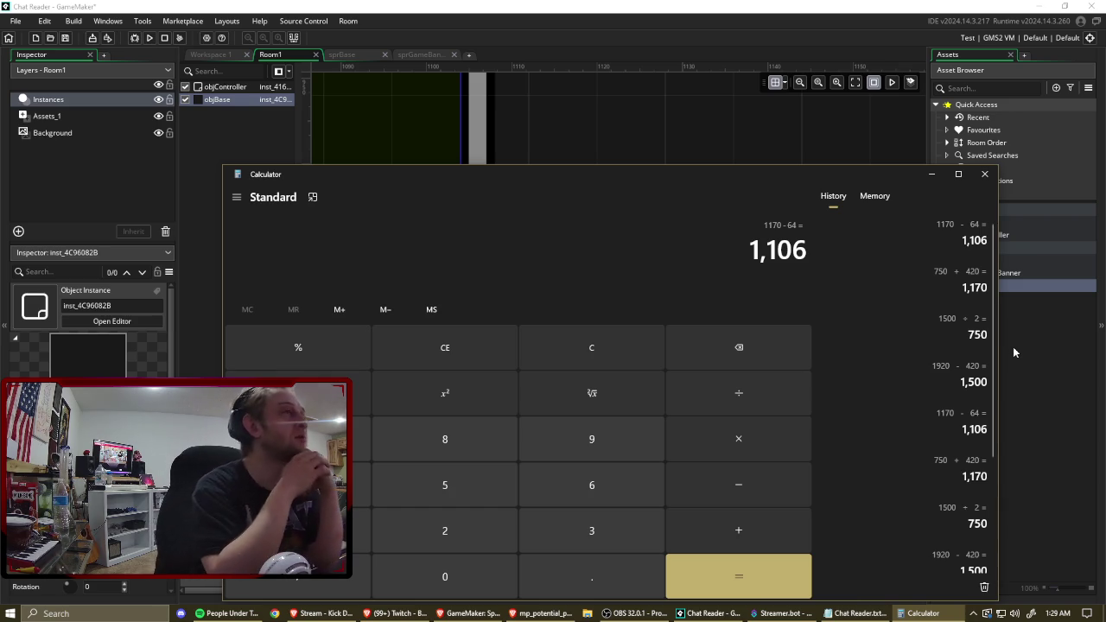
Return to the Room1 editor and confirm the snap grid is still 8 by 8.
{"action": "left_click", "coordinate": [1020, 408]}
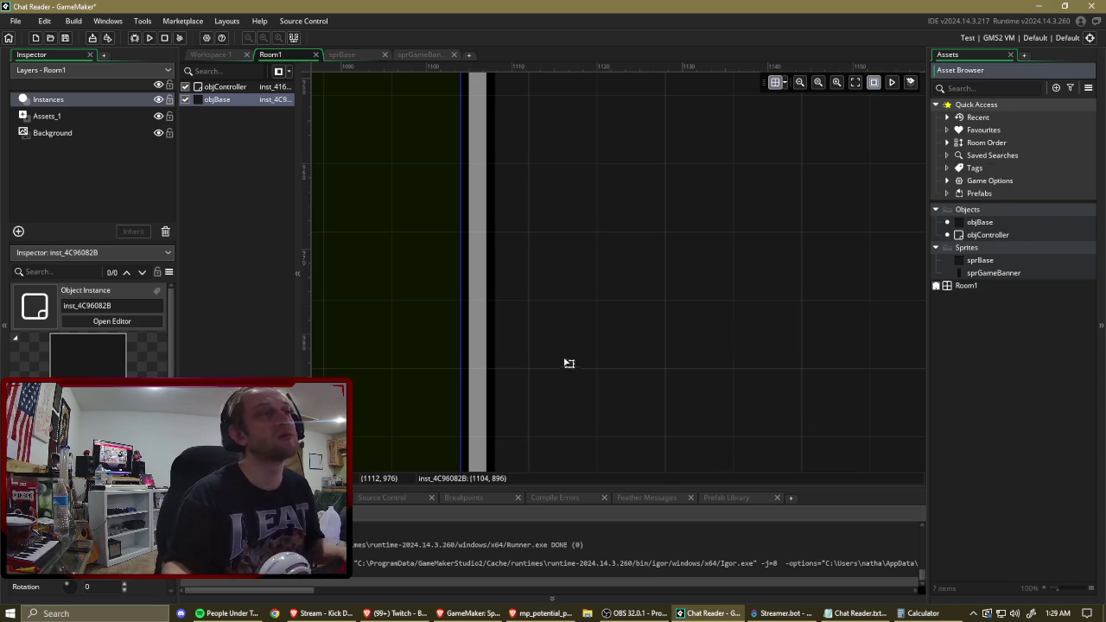
{"action": "scroll", "coordinate": [577, 360], "scroll_direction": "down", "scroll_amount": 5}
{"action": "scroll", "coordinate": [736, 352], "scroll_direction": "up", "scroll_amount": 8}
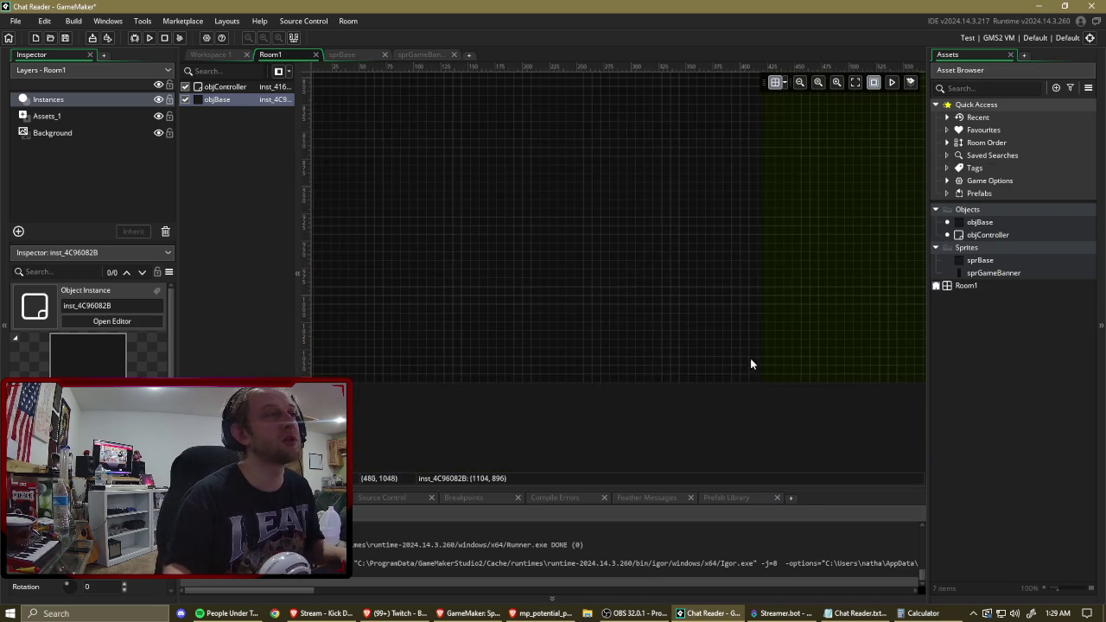
{"action": "scroll", "coordinate": [704, 365], "scroll_direction": "up", "scroll_amount": 3}
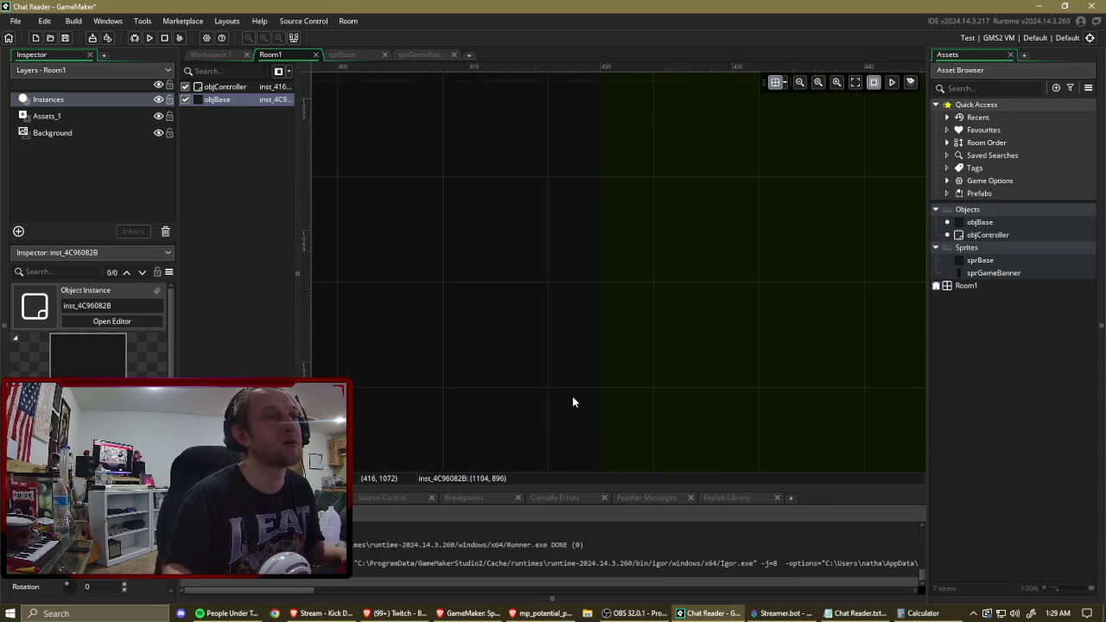
{"action": "left_click", "coordinate": [784, 82]}
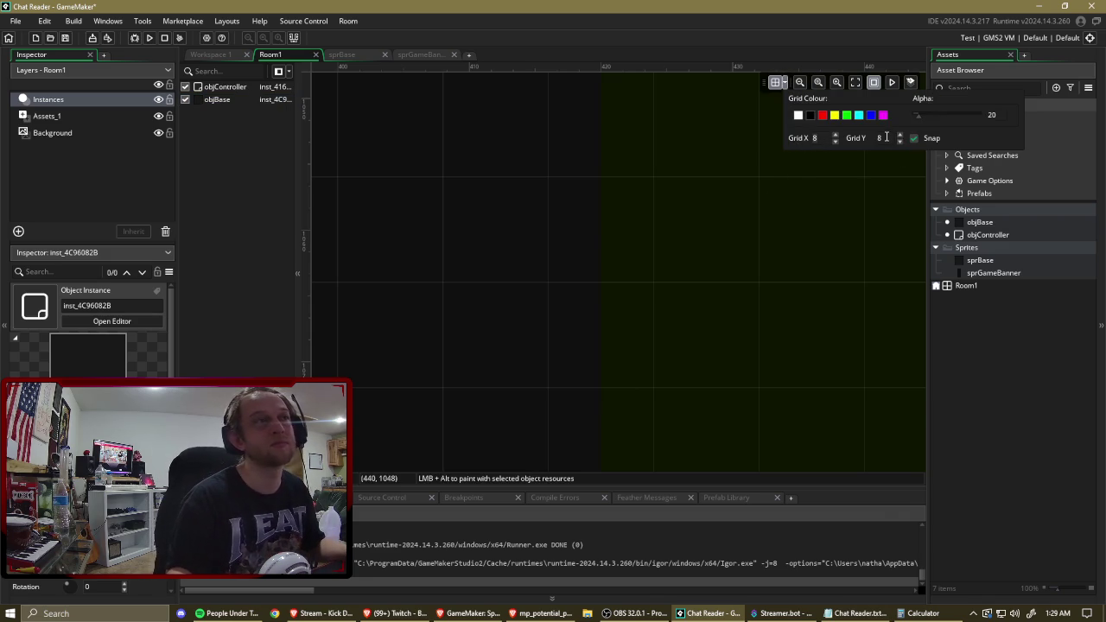
{"action": "scroll", "coordinate": [763, 206], "scroll_direction": "down", "scroll_amount": 8}
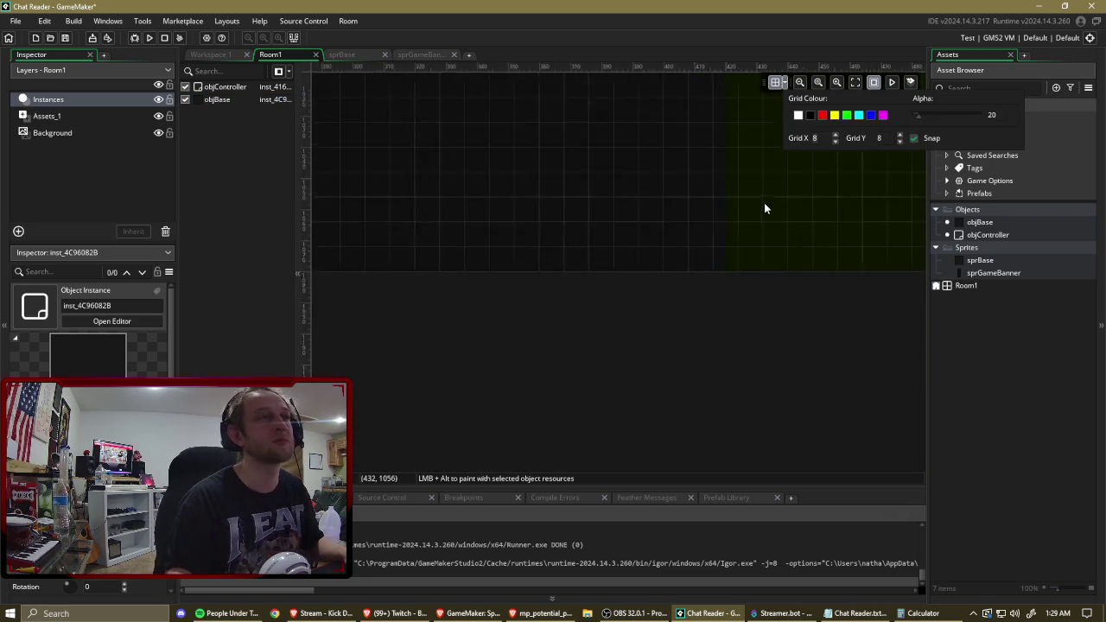
{"action": "scroll", "coordinate": [490, 213], "scroll_direction": "down", "scroll_amount": 3}
{"action": "scroll", "coordinate": [498, 245], "scroll_direction": "up", "scroll_amount": 4}
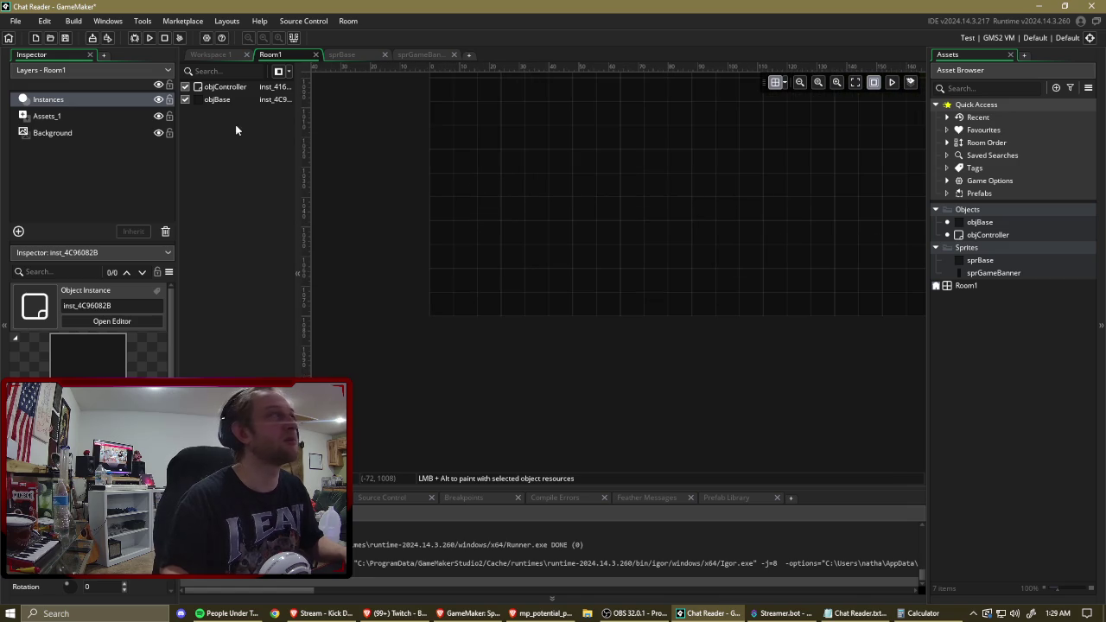
Select the Assets_1 layer and the sprGameBanner graphic sitting at 0, 0.
{"action": "left_click", "coordinate": [231, 88]}
{"action": "left_click", "coordinate": [232, 100]}
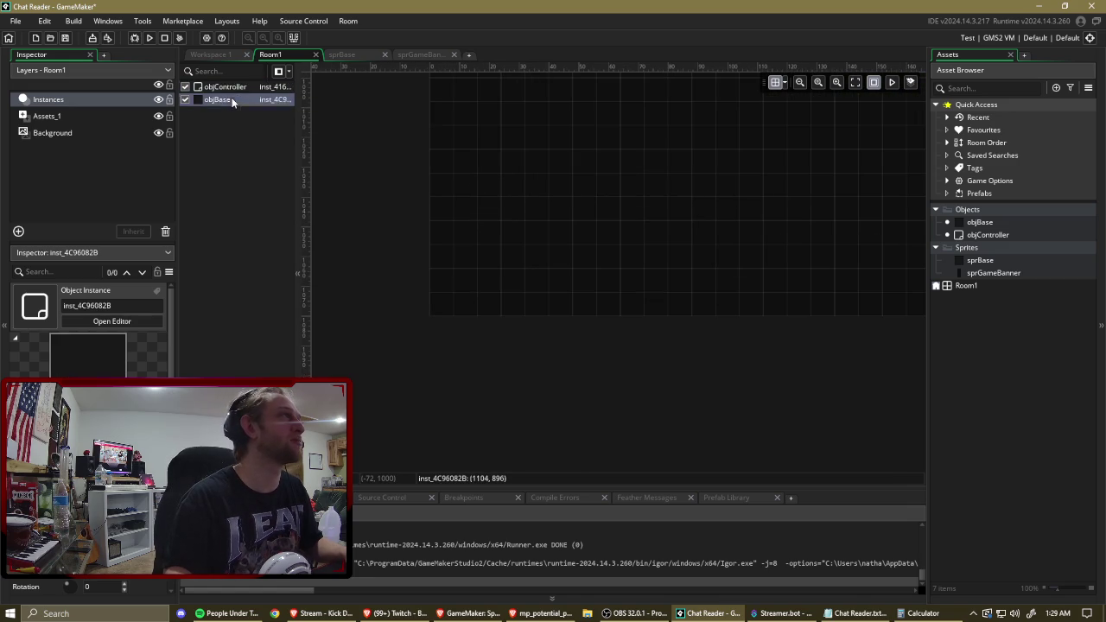
{"action": "left_click", "coordinate": [73, 115]}
{"action": "mouse_move", "coordinate": [507, 182]}
{"action": "left_mouse_down"}
{"action": "mouse_move", "coordinate": [494, 198]}
{"action": "mouse_move", "coordinate": [575, 193]}
{"action": "mouse_move", "coordinate": [407, 176]}
{"action": "mouse_move", "coordinate": [222, 205]}
{"action": "left_mouse_up"}
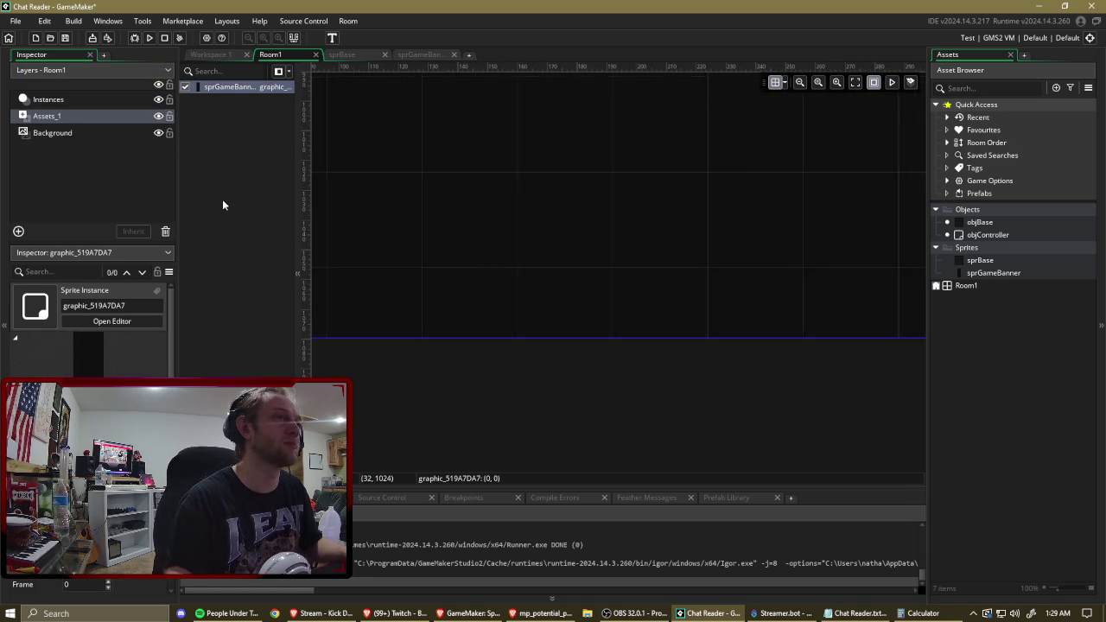
Open the sprGameBanner sprite's image in the image editor.
{"action": "scroll", "coordinate": [519, 256], "scroll_direction": "up", "scroll_amount": 3}
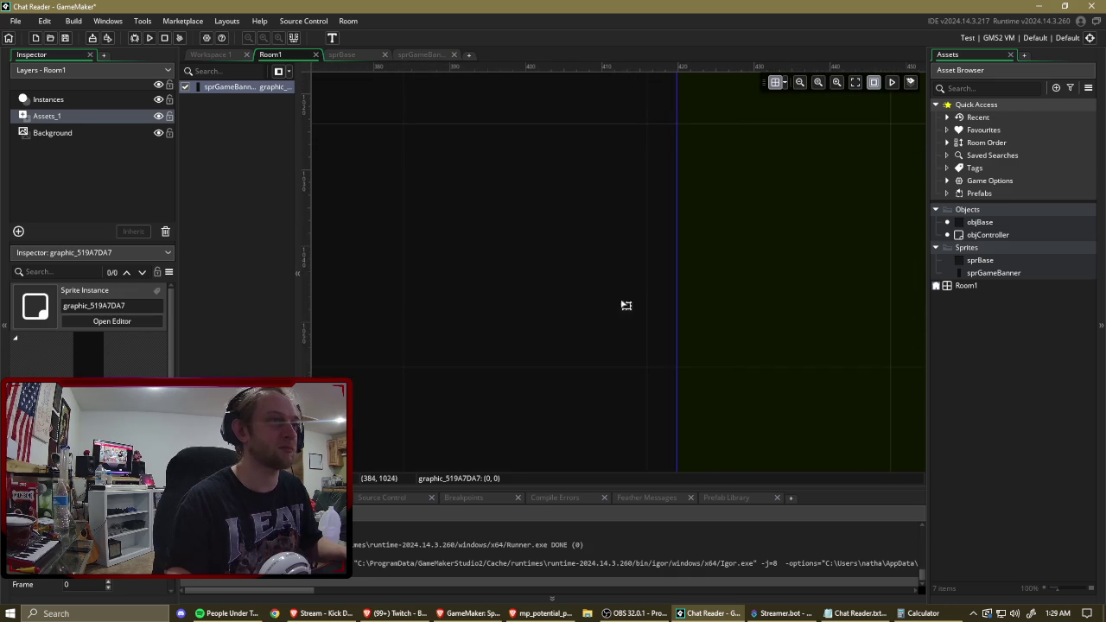
{"action": "scroll", "coordinate": [606, 213], "scroll_direction": "up", "scroll_amount": 1}
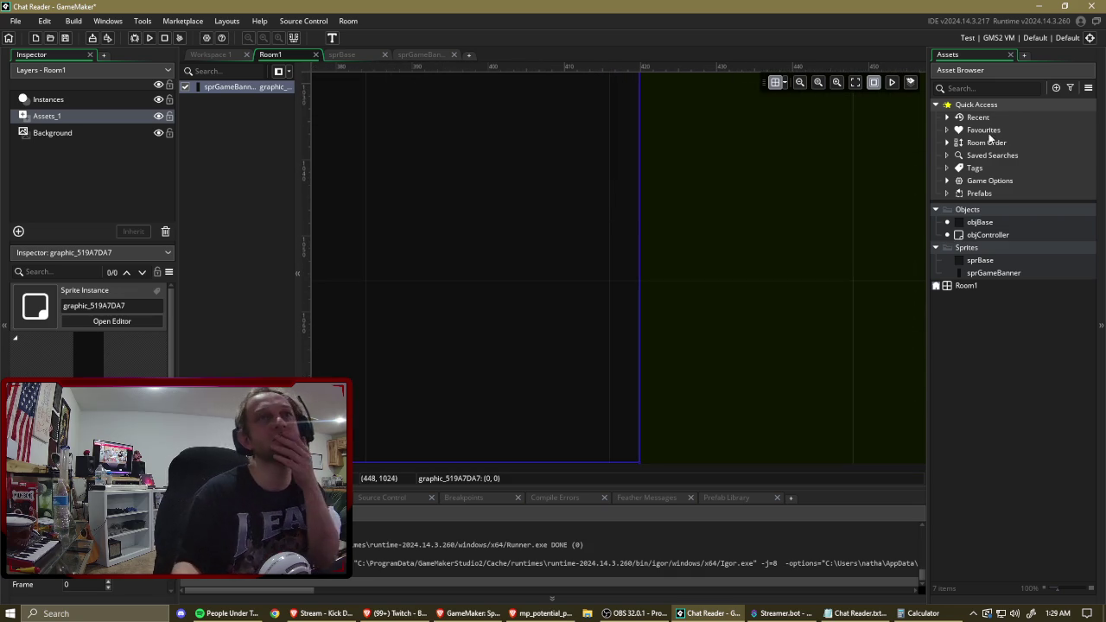
{"action": "double_click", "coordinate": [1006, 273]}
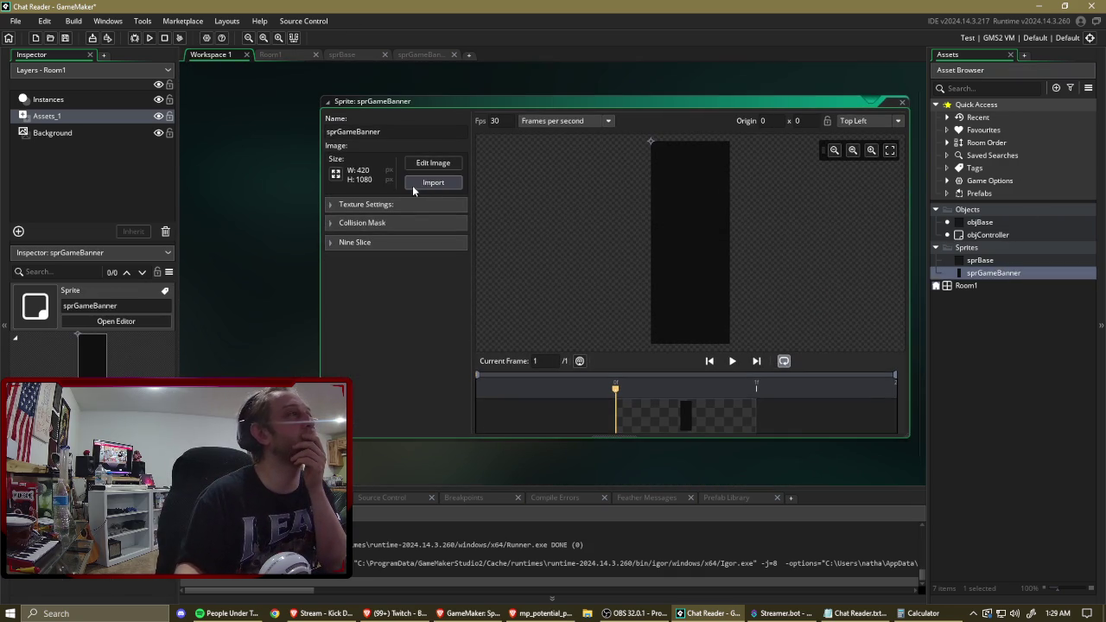
{"action": "left_click", "coordinate": [425, 164]}
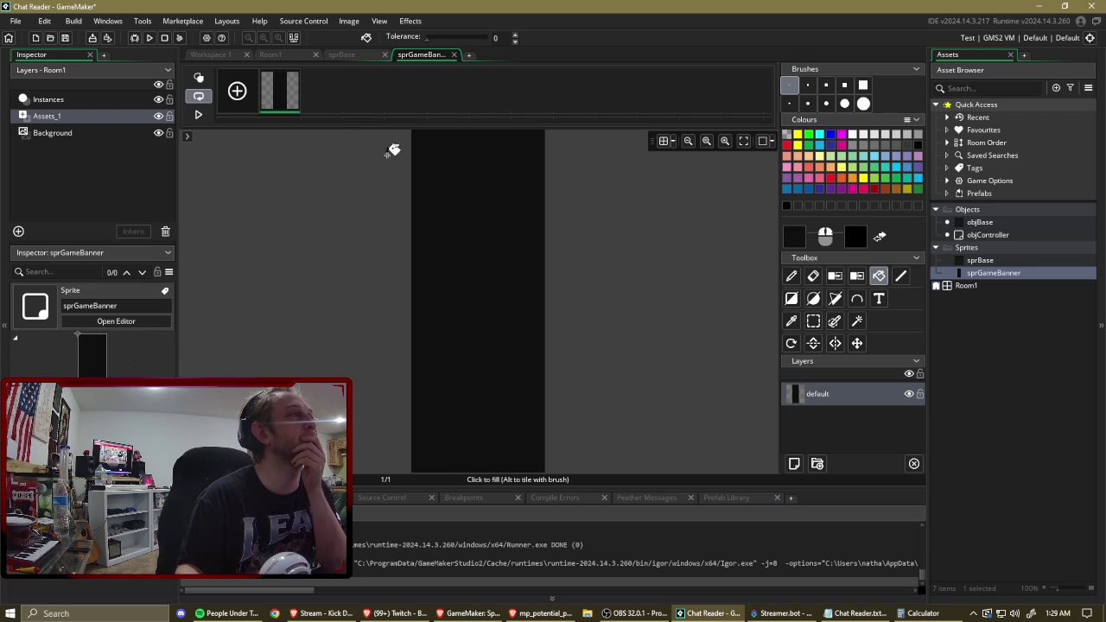
{"action": "left_click", "coordinate": [337, 56]}
{"action": "left_click", "coordinate": [453, 55]}
{"action": "left_click", "coordinate": [385, 55]}
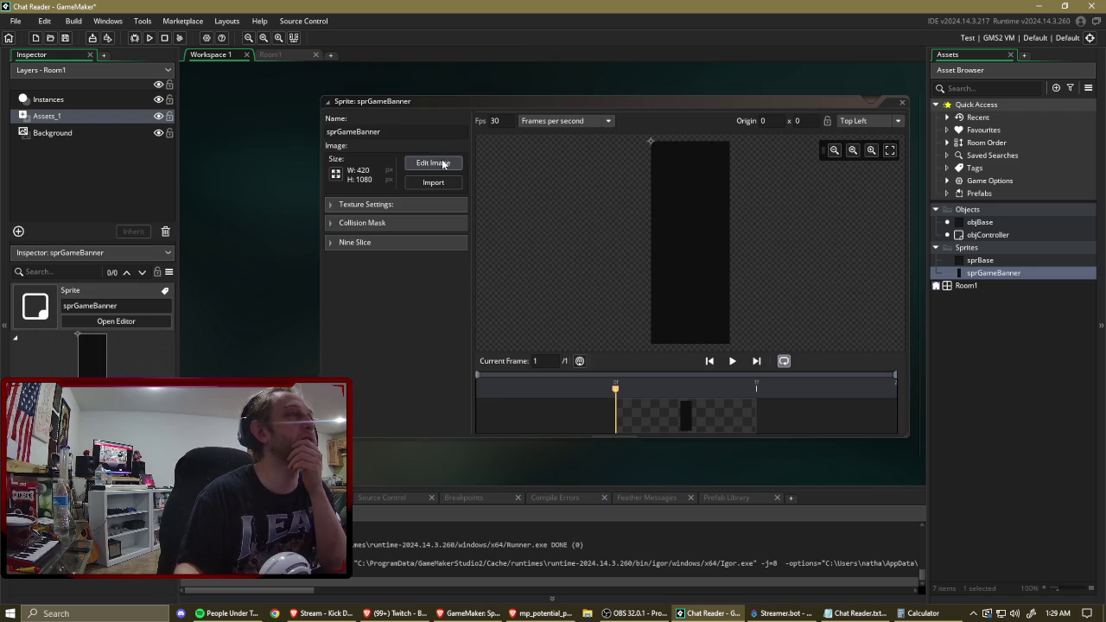
{"action": "left_click", "coordinate": [434, 163]}
{"action": "left_click", "coordinate": [223, 55]}
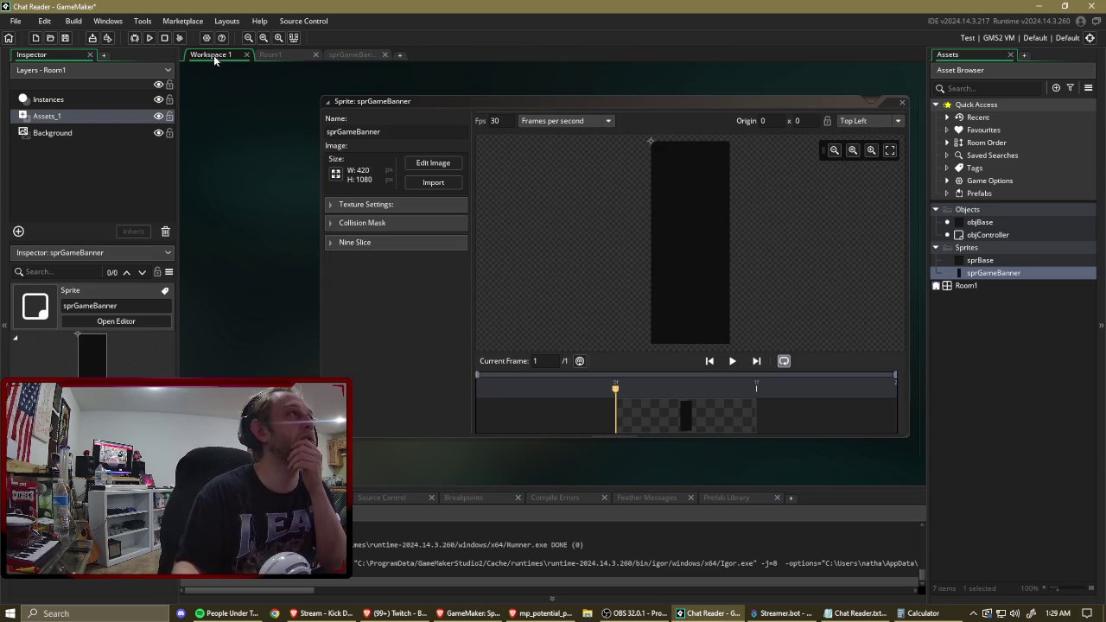
Resize the banner to 416 pixels wide with aspect ratio unlocked, keeping 1080 height.
{"action": "left_click", "coordinate": [341, 173]}
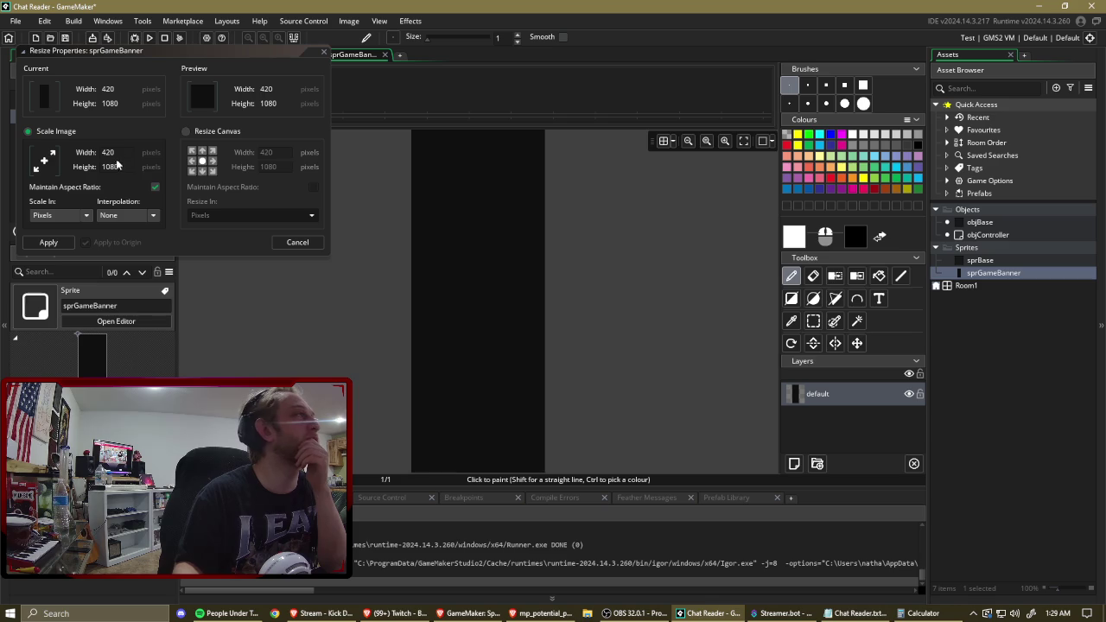
{"action": "left_click", "coordinate": [153, 186]}
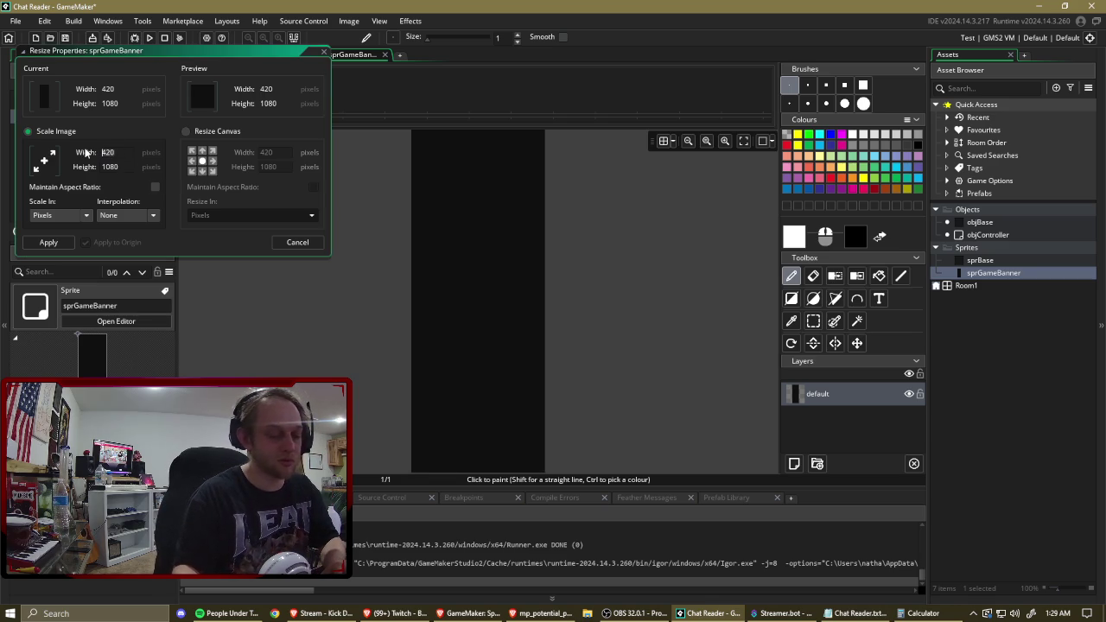
{"action": "type", "text": "416"}
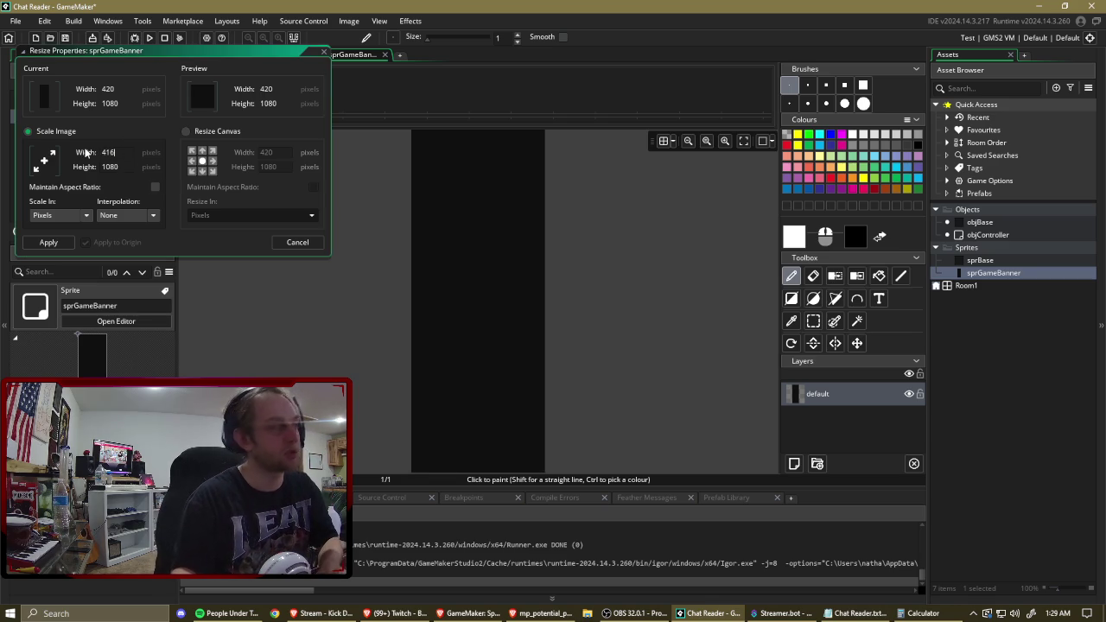
{"action": "left_click", "coordinate": [48, 242]}
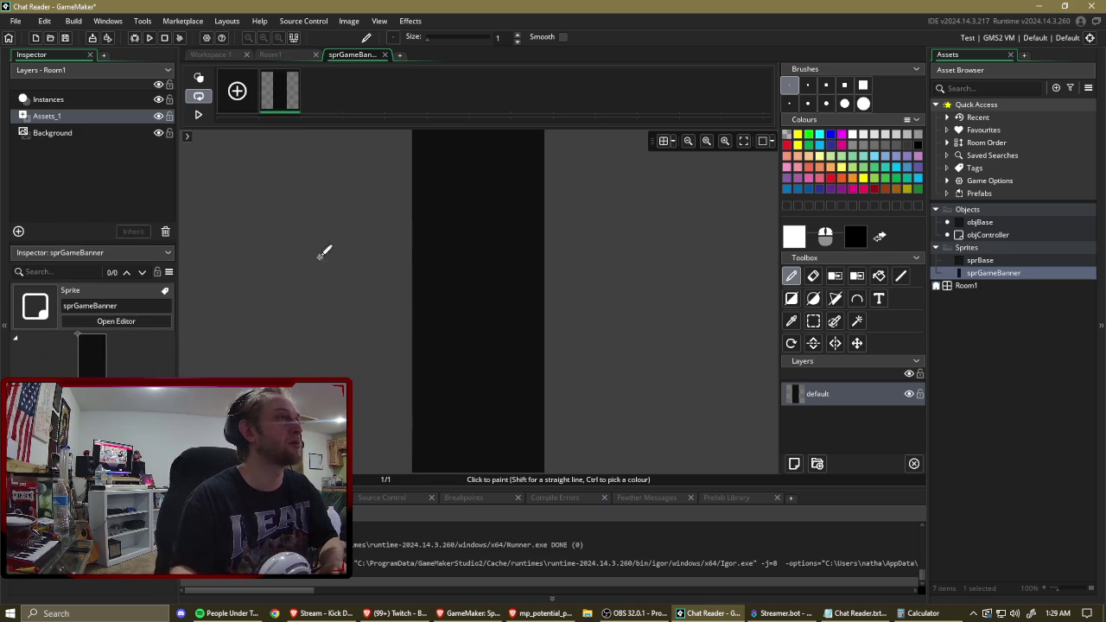
Reopen Room1 in the room editor and bring Calculator forward.
{"action": "double_click", "coordinate": [967, 285]}
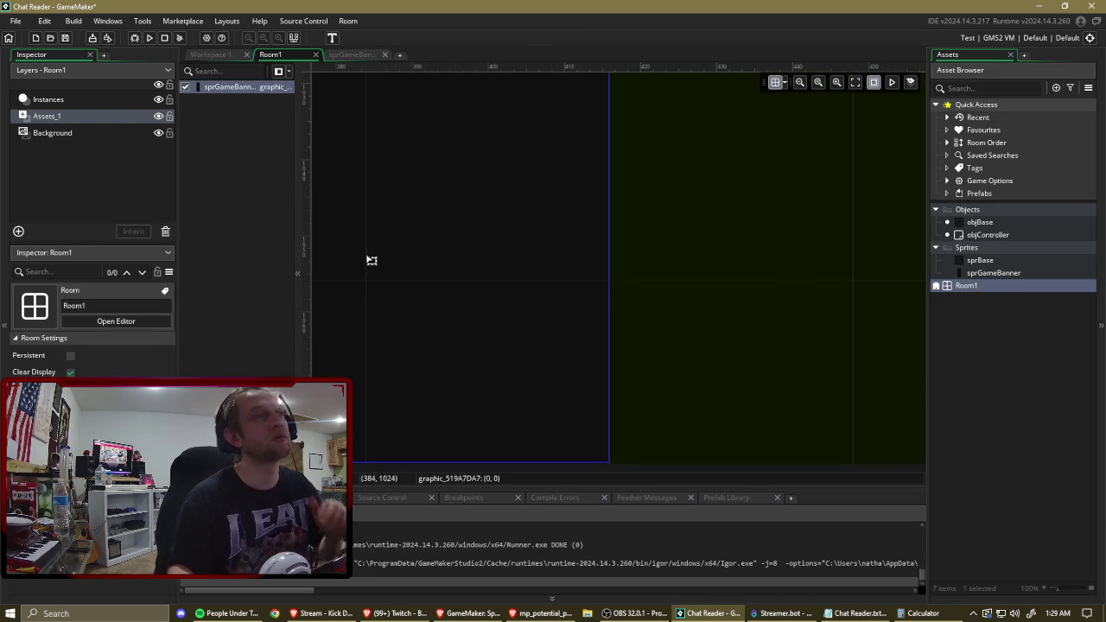
{"action": "scroll", "coordinate": [498, 255], "scroll_direction": "down", "scroll_amount": 10}
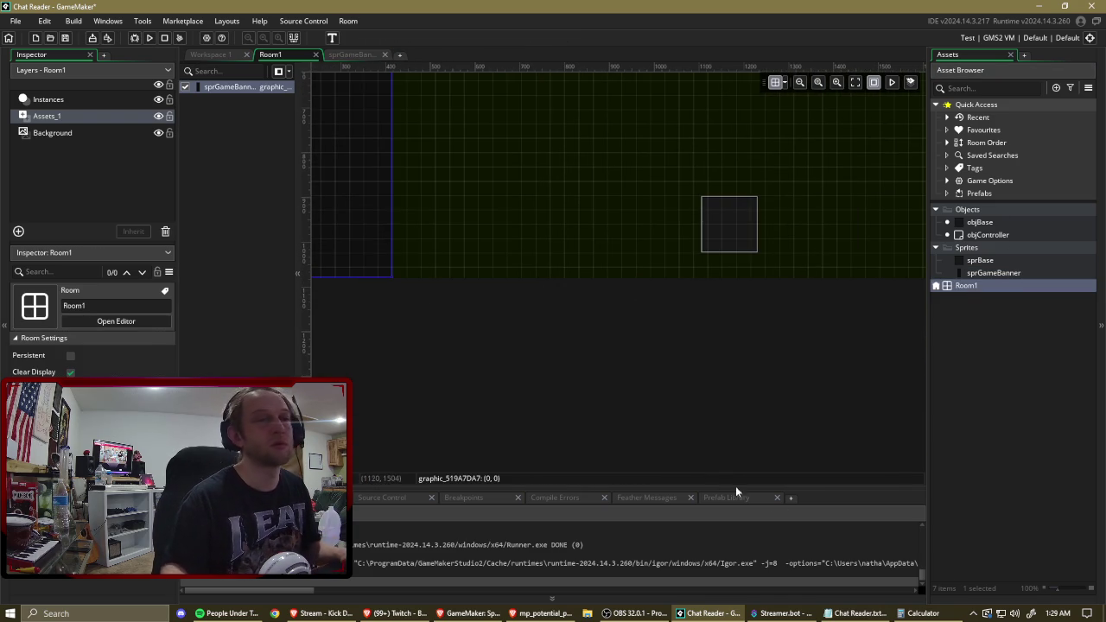
{"action": "left_click", "coordinate": [923, 614]}
Compute 1920 − 416 = 1,504, halve to 752, and subtract 64 for 688.
{"action": "left_click", "coordinate": [385, 347]}
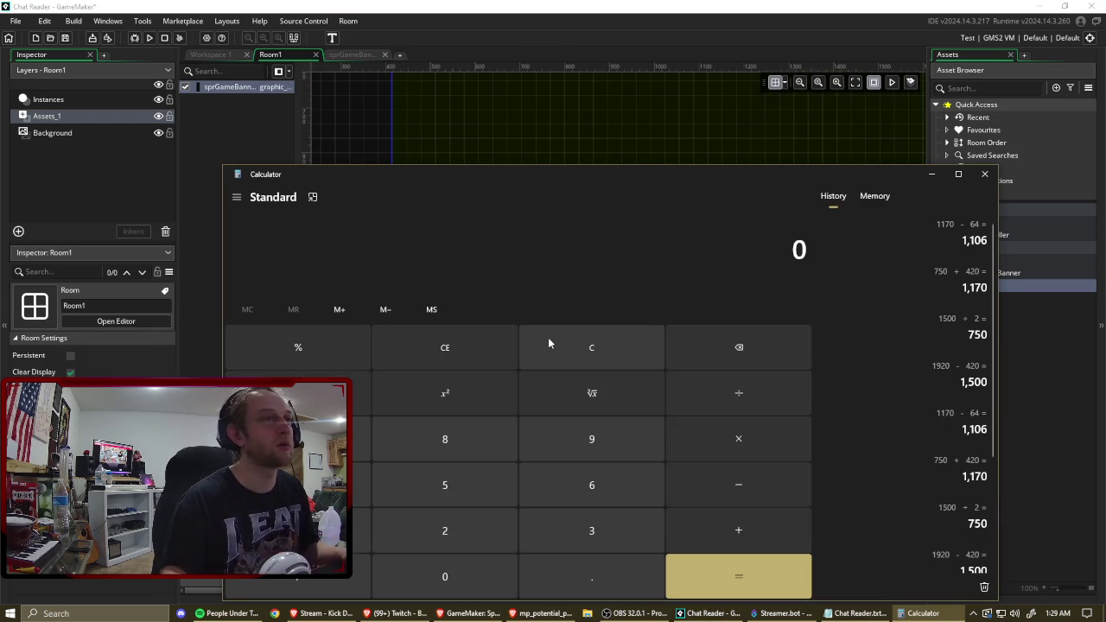
{"action": "type", "text": "1920 "}
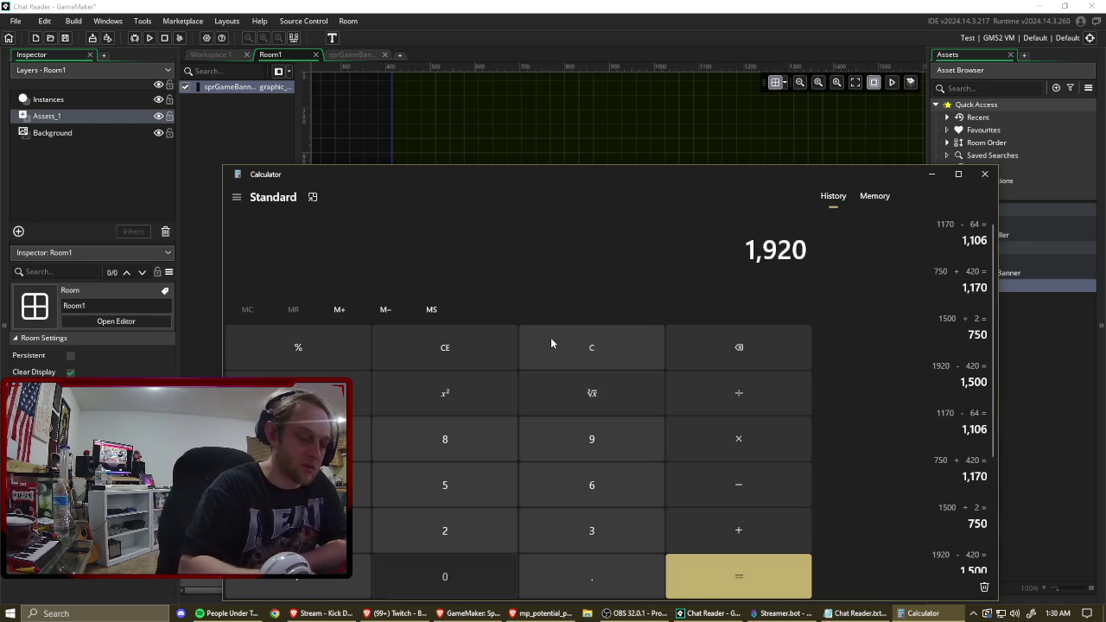
{"action": "type", "text": "- "}
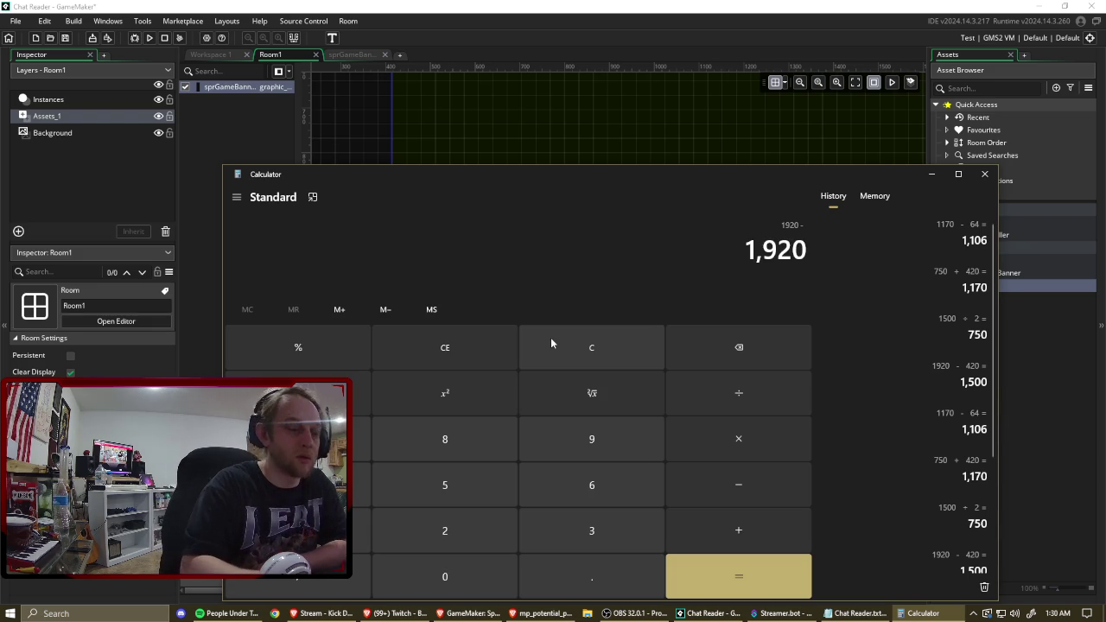
{"action": "type", "text": "416"}
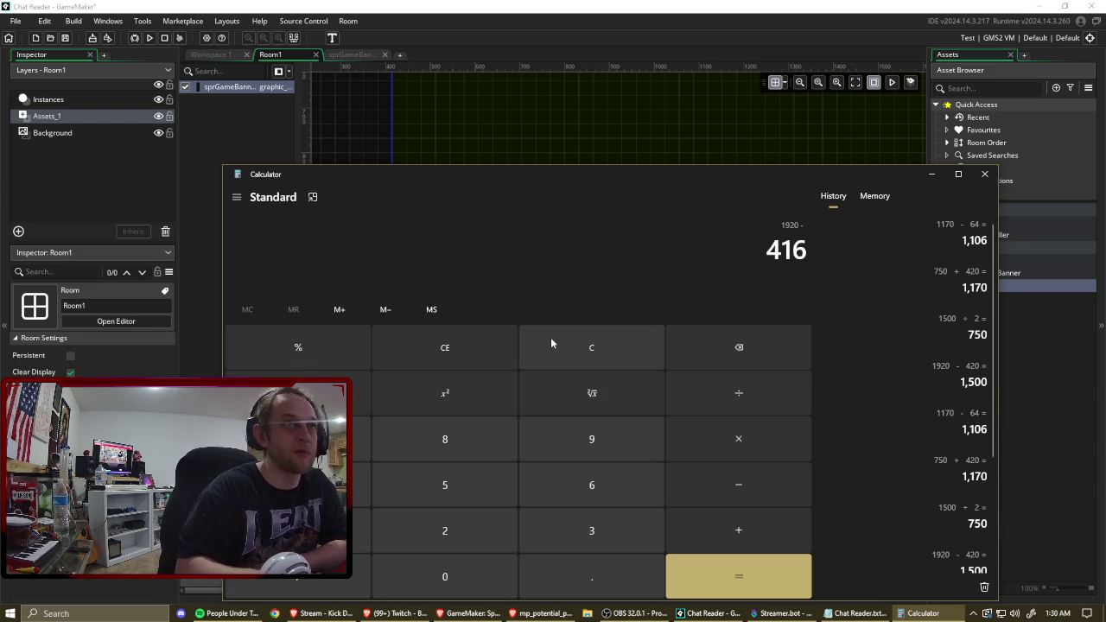
{"action": "key", "text": "Return"}
{"action": "type", "text": "/2"}
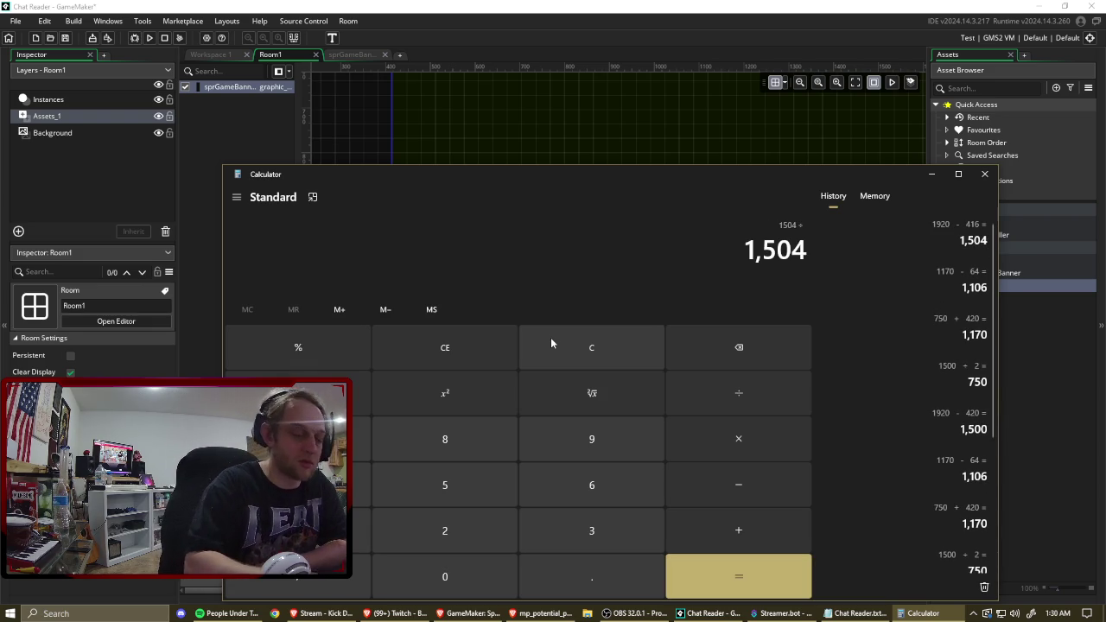
{"action": "key", "text": "Return"}
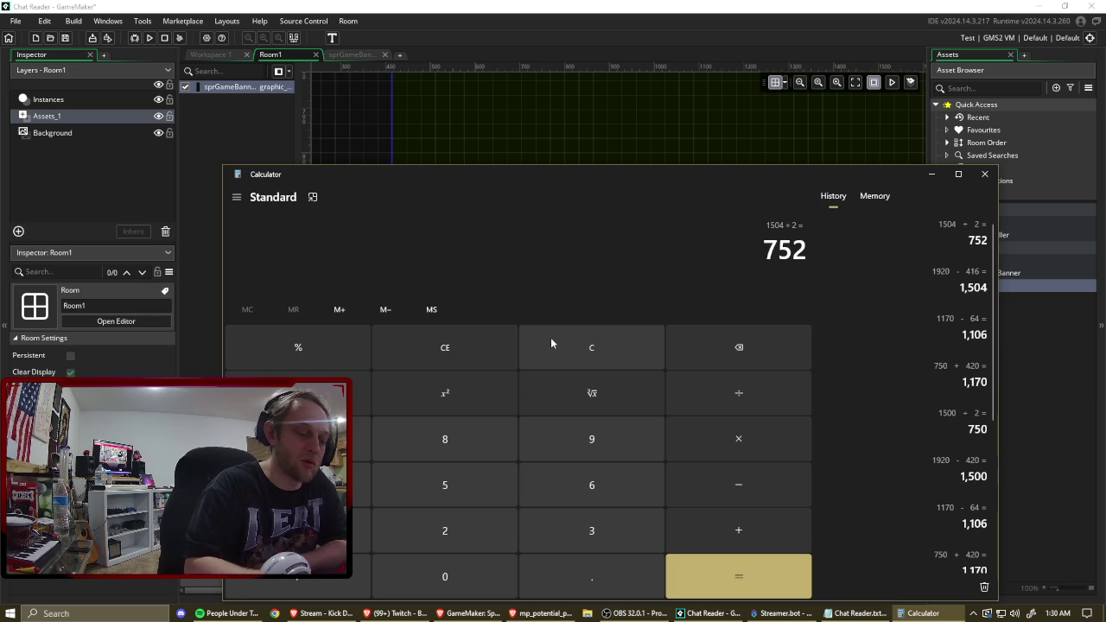
{"action": "type", "text": "-64"}
{"action": "key", "text": "Return"}
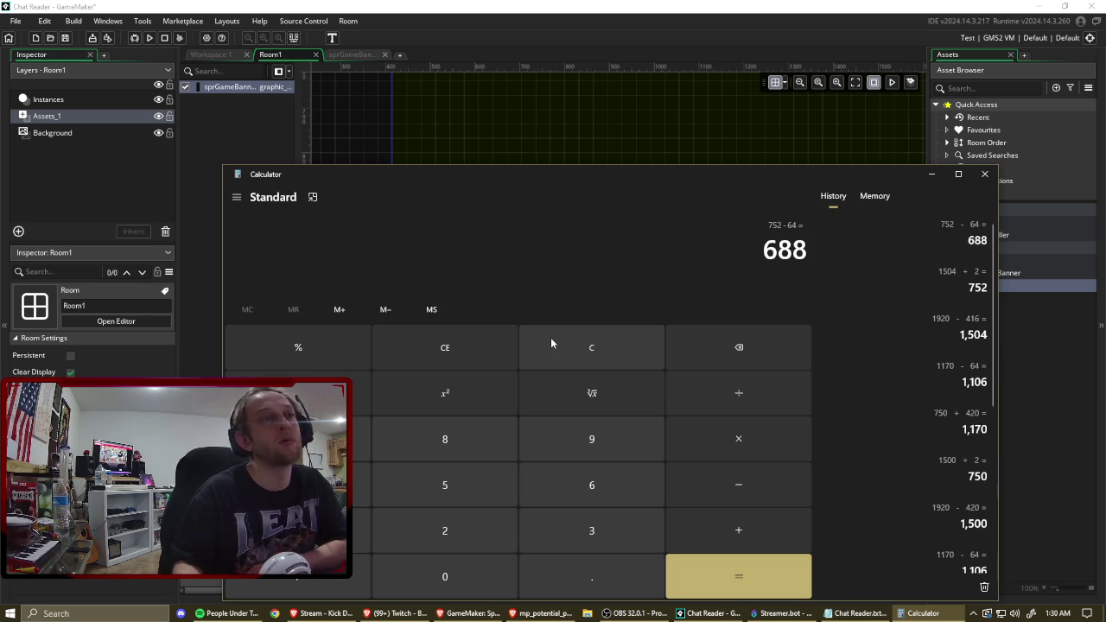
Add 420 to 688 for 1,108 and return to the Room1 editor.
{"action": "key", "text": "plus"}
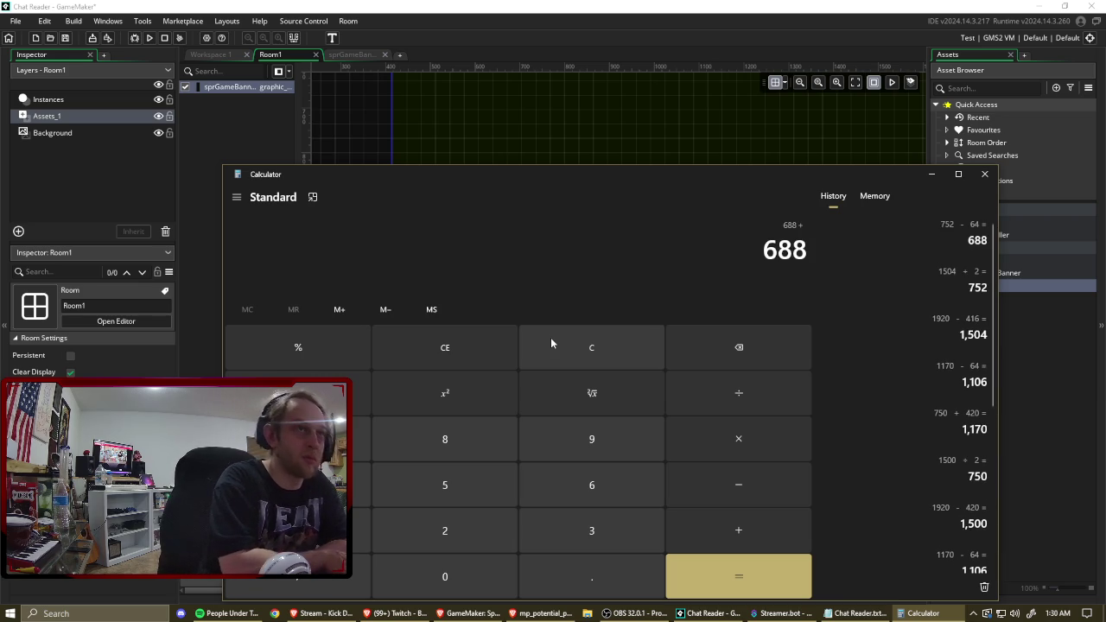
{"action": "type", "text": "420"}
{"action": "key", "text": "Return"}
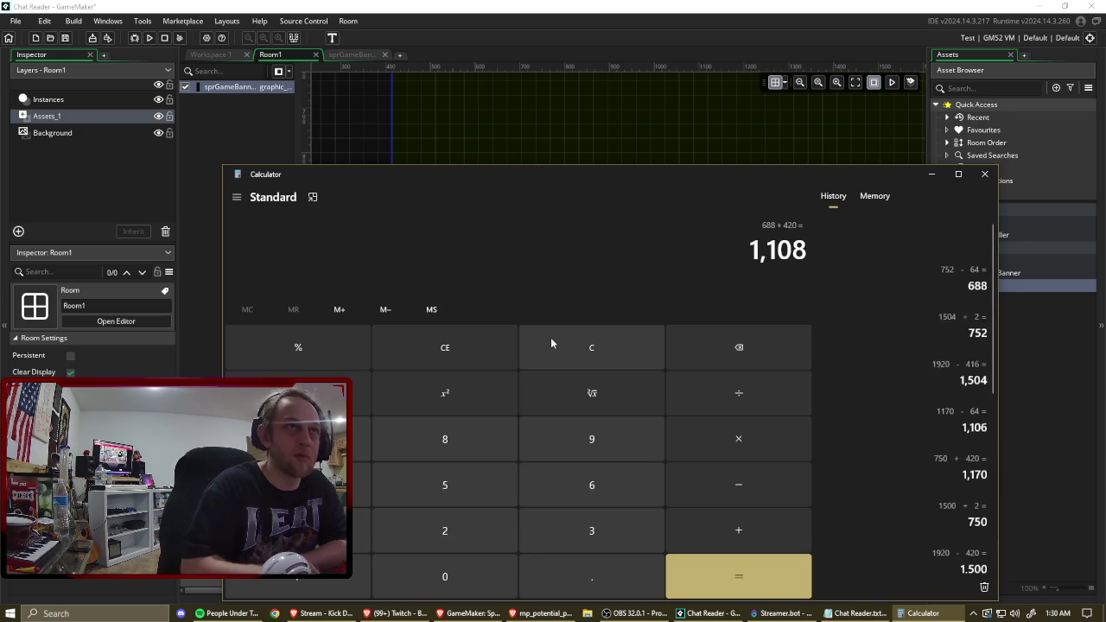
{"action": "left_click", "coordinate": [1036, 349]}
Select the objBase instance from Room1's Instances layer list.
{"action": "scroll", "coordinate": [761, 285], "scroll_direction": "up", "scroll_amount": 5}
{"action": "left_click", "coordinate": [627, 130]}
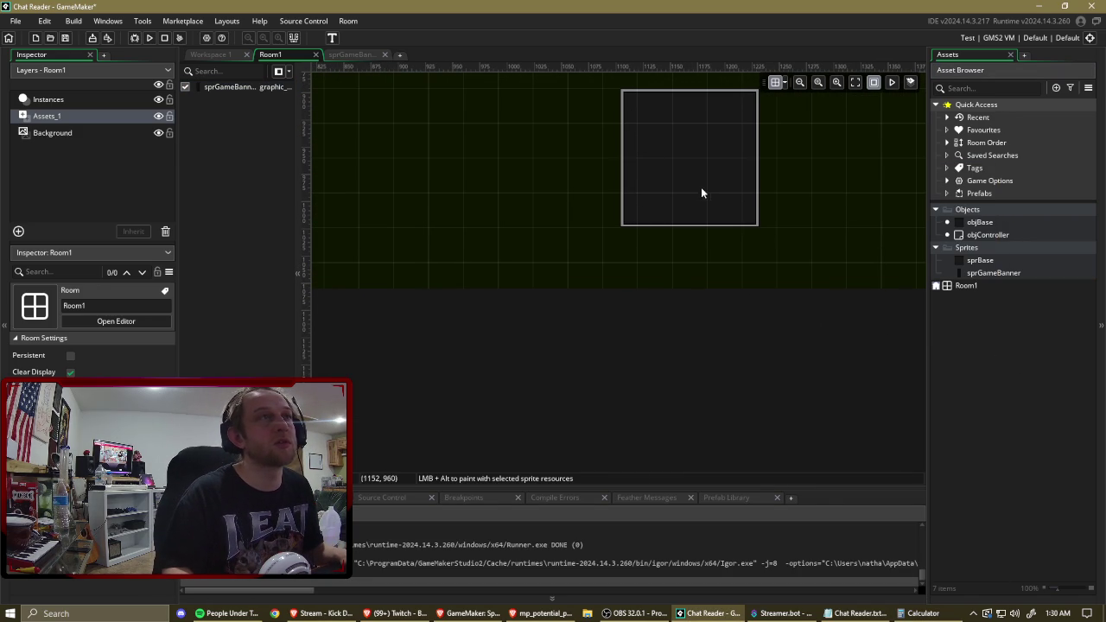
{"action": "left_click", "coordinate": [993, 235]}
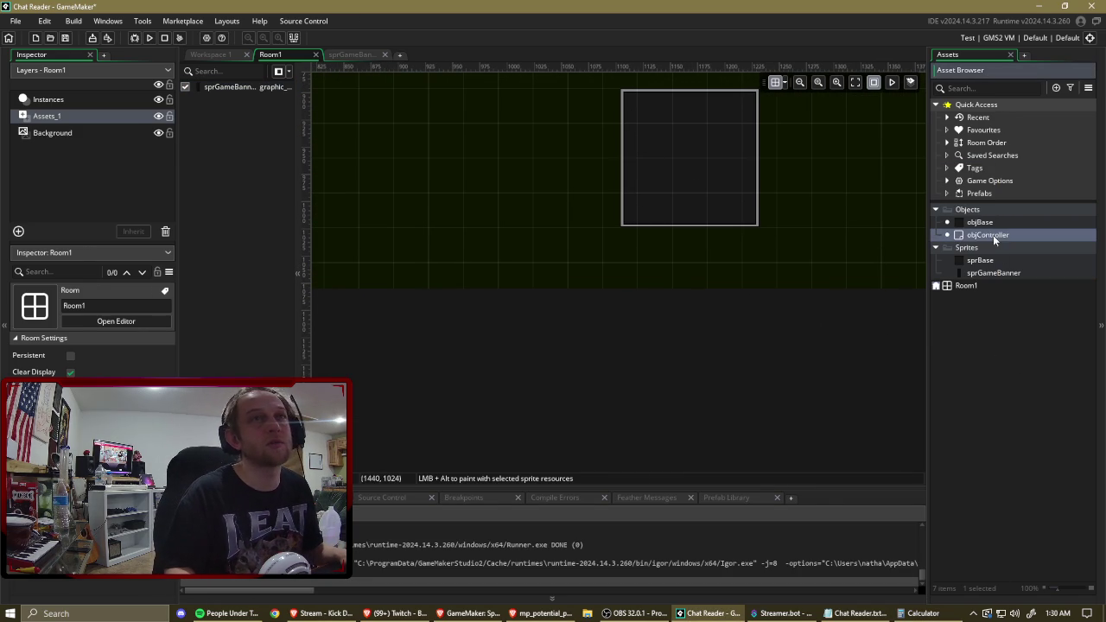
{"action": "left_click", "coordinate": [128, 100]}
{"action": "left_click", "coordinate": [621, 90]}
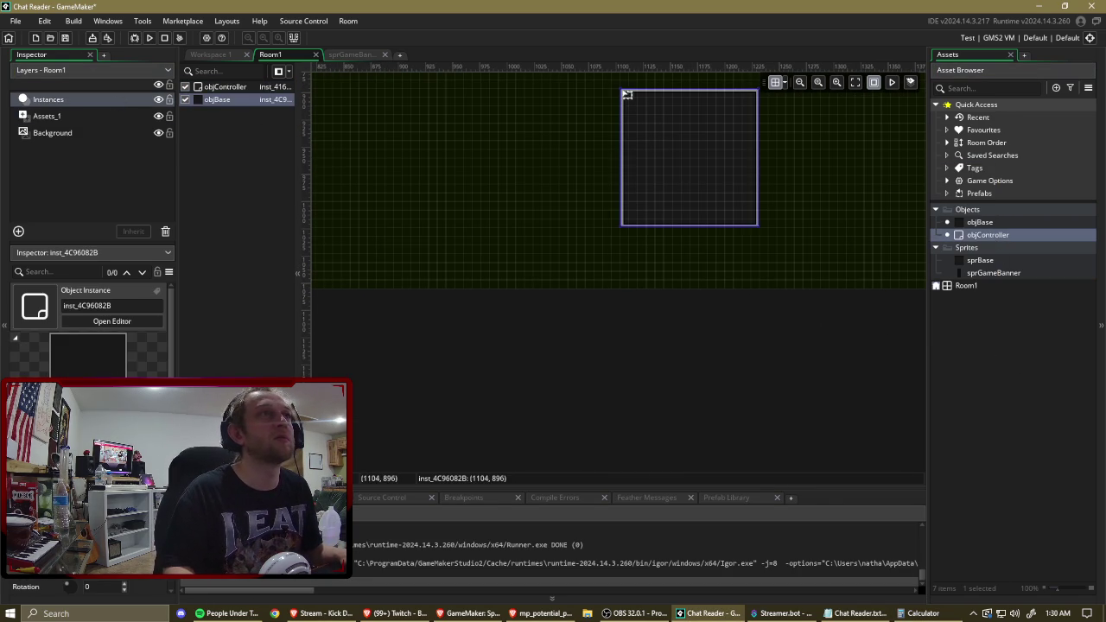
Recheck the 1,108 result in Calculator, then return to the Room1 editor.
{"action": "scroll", "coordinate": [637, 106], "scroll_direction": "up", "scroll_amount": 5}
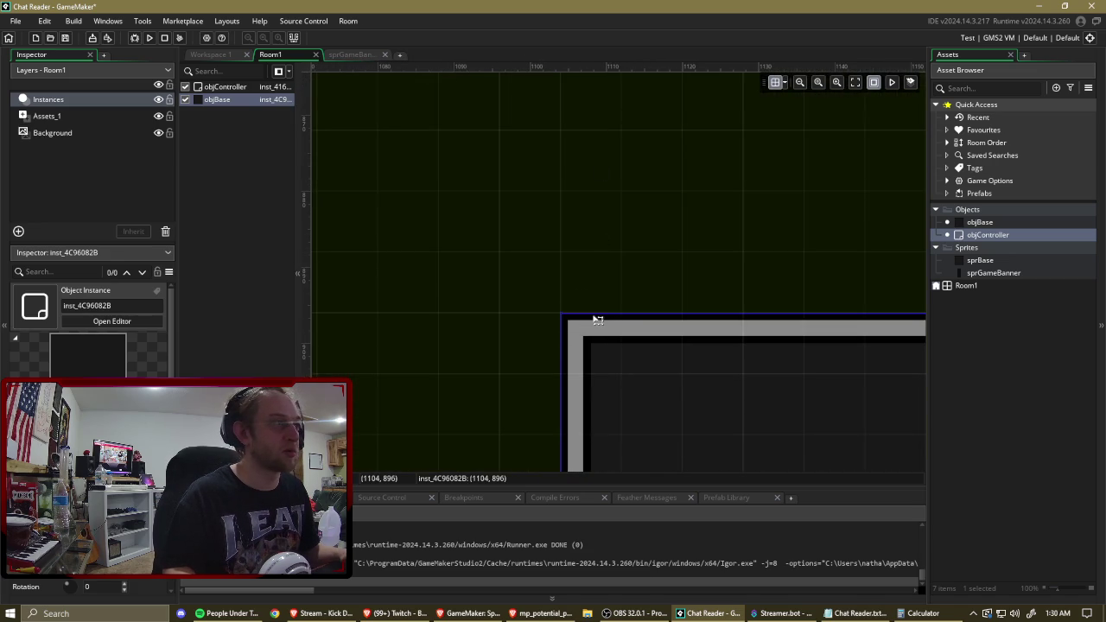
{"action": "left_click", "coordinate": [923, 614]}
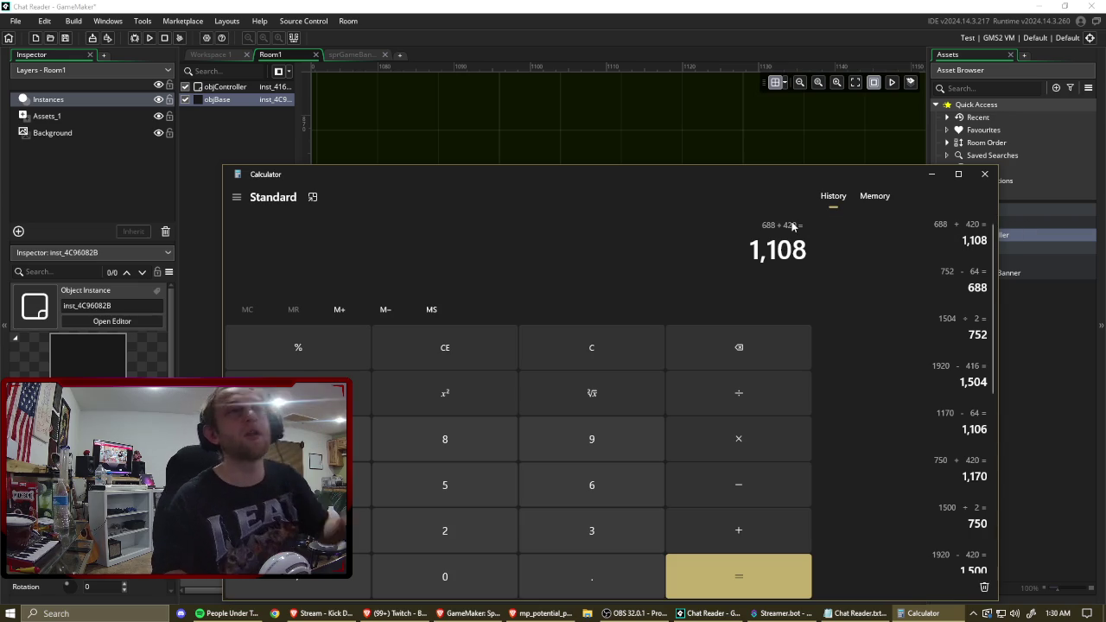
{"action": "left_click", "coordinate": [1088, 327]}
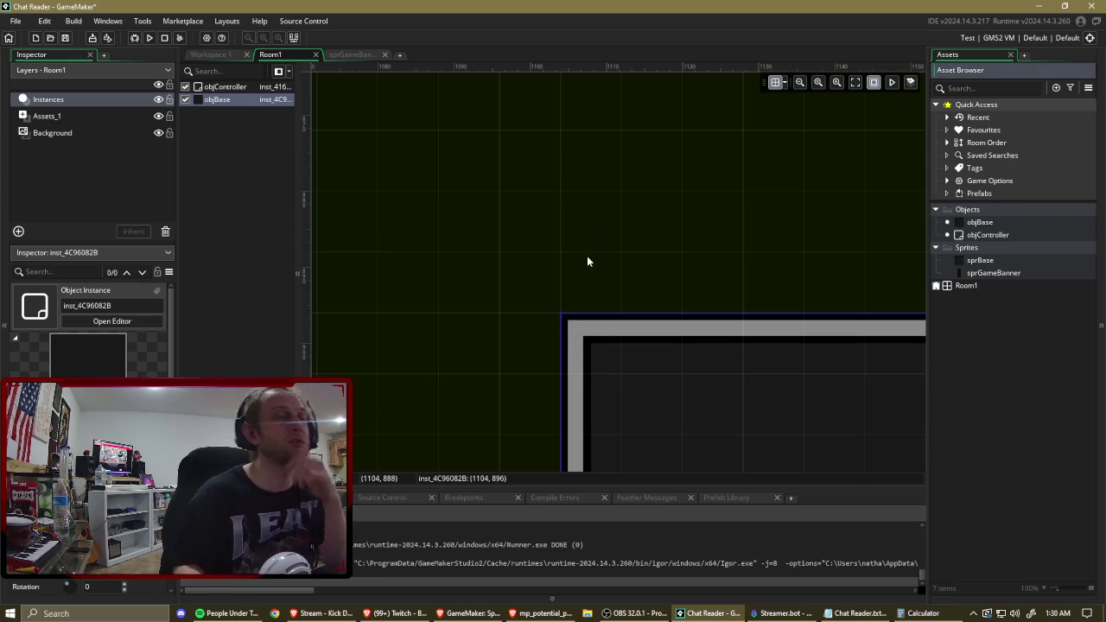
{"action": "scroll", "coordinate": [589, 216], "scroll_direction": "down", "scroll_amount": 5}
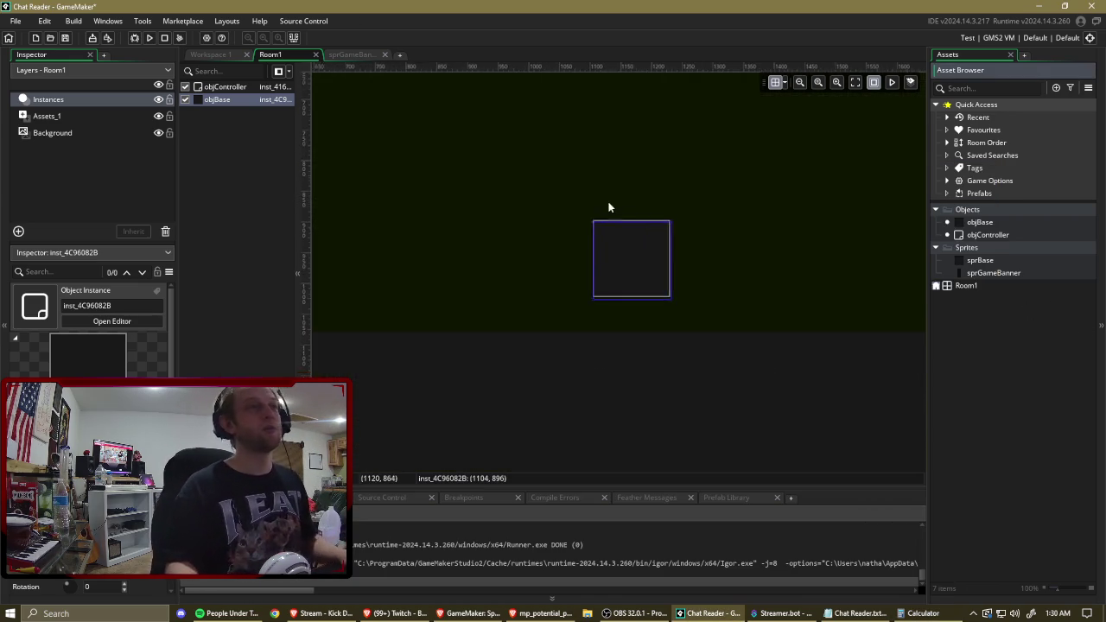
{"action": "scroll", "coordinate": [589, 238], "scroll_direction": "up", "scroll_amount": 10}
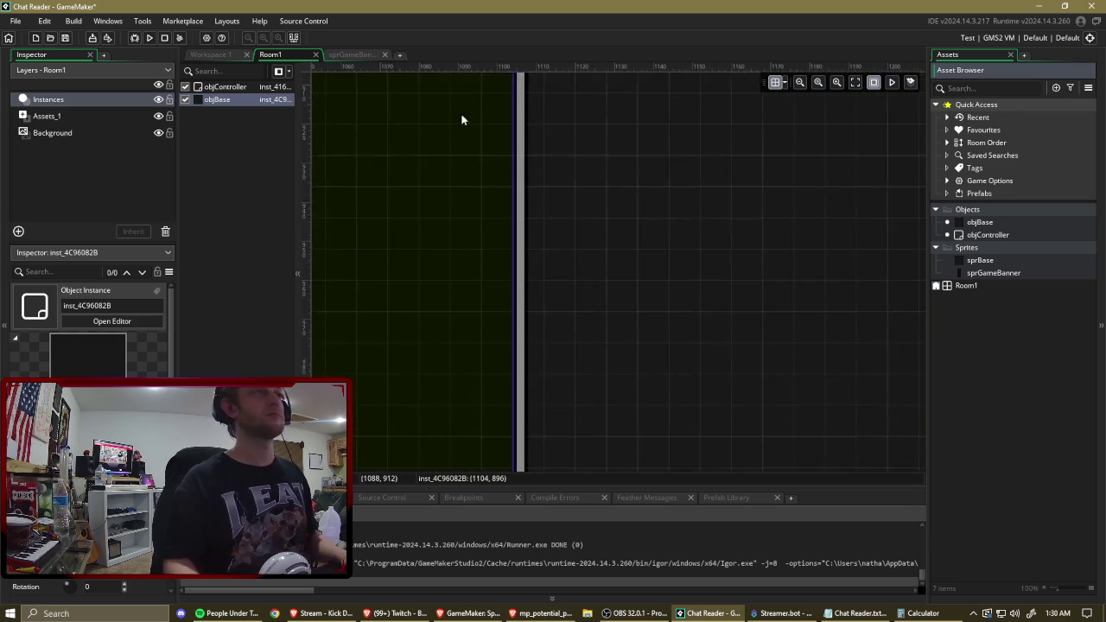
Change Room1's snap grid from 8 by 8 to 16 by 16, correcting a mistyped 32.
{"action": "left_click", "coordinate": [784, 82]}
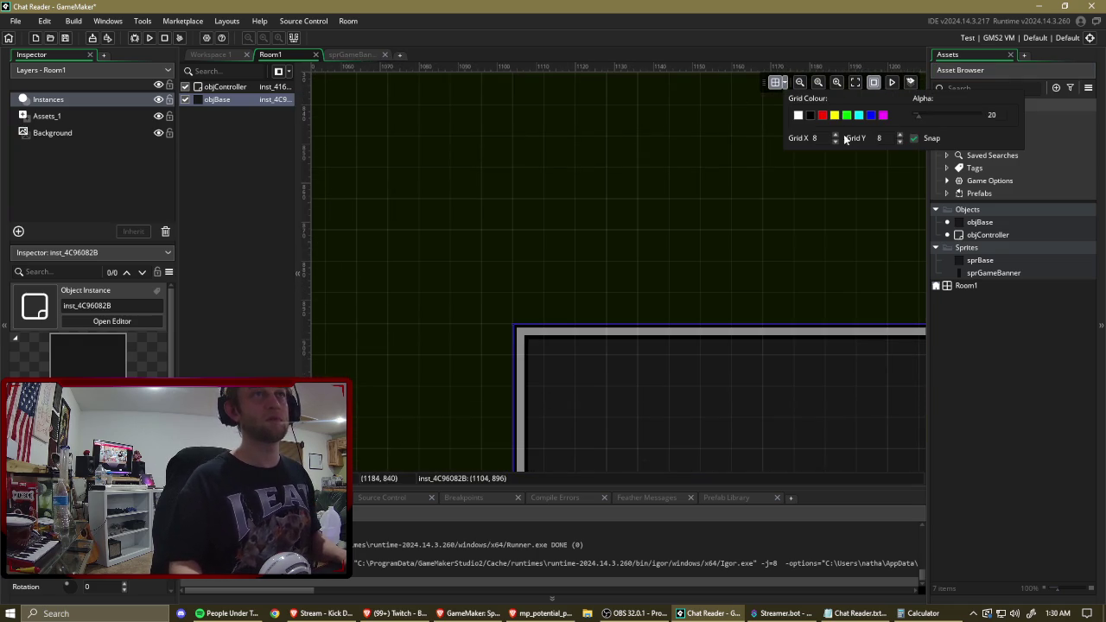
{"action": "type", "text": "16"}
{"action": "key", "text": "Tab"}
{"action": "type", "text": "16"}
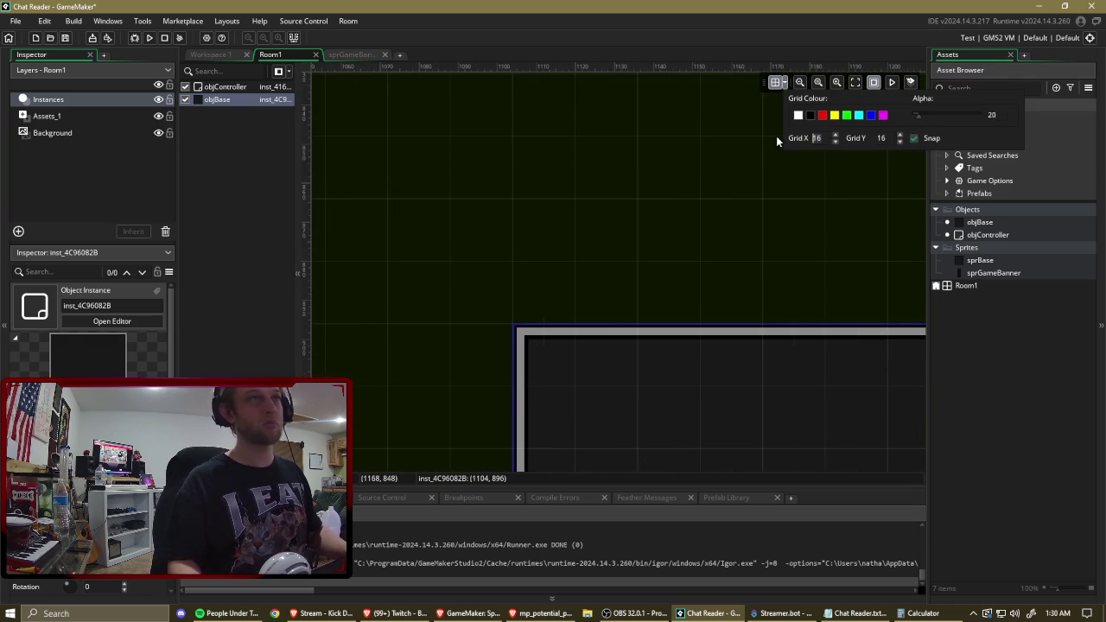
{"action": "type", "text": "32"}
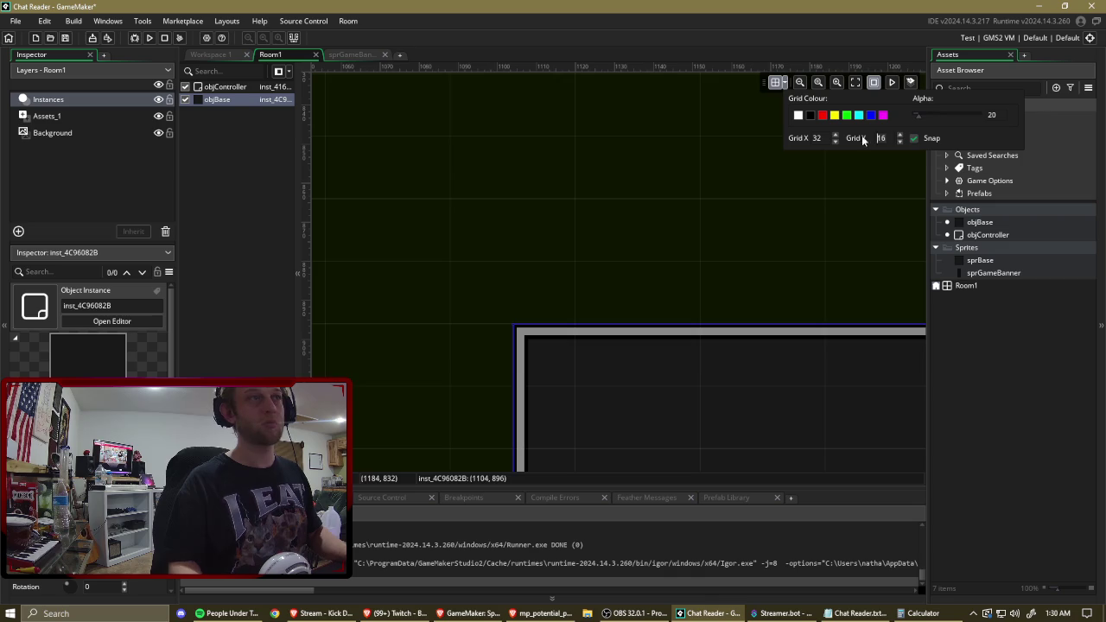
{"action": "double_click", "coordinate": [813, 141]}
{"action": "type", "text": "16"}
{"action": "scroll", "coordinate": [706, 230], "scroll_direction": "down", "scroll_amount": 5}
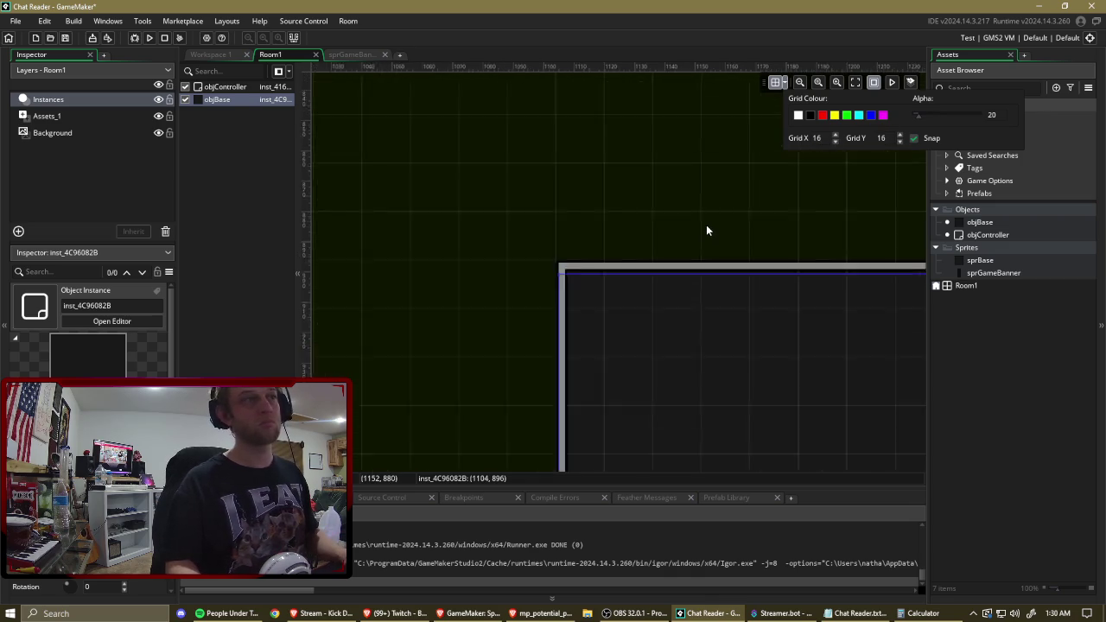
Pan and zoom over Room1 to review the layout, then build and run the game.
{"action": "scroll", "coordinate": [527, 244], "scroll_direction": "left", "scroll_amount": 6}
{"action": "scroll", "coordinate": [637, 227], "scroll_direction": "right", "scroll_amount": 8}
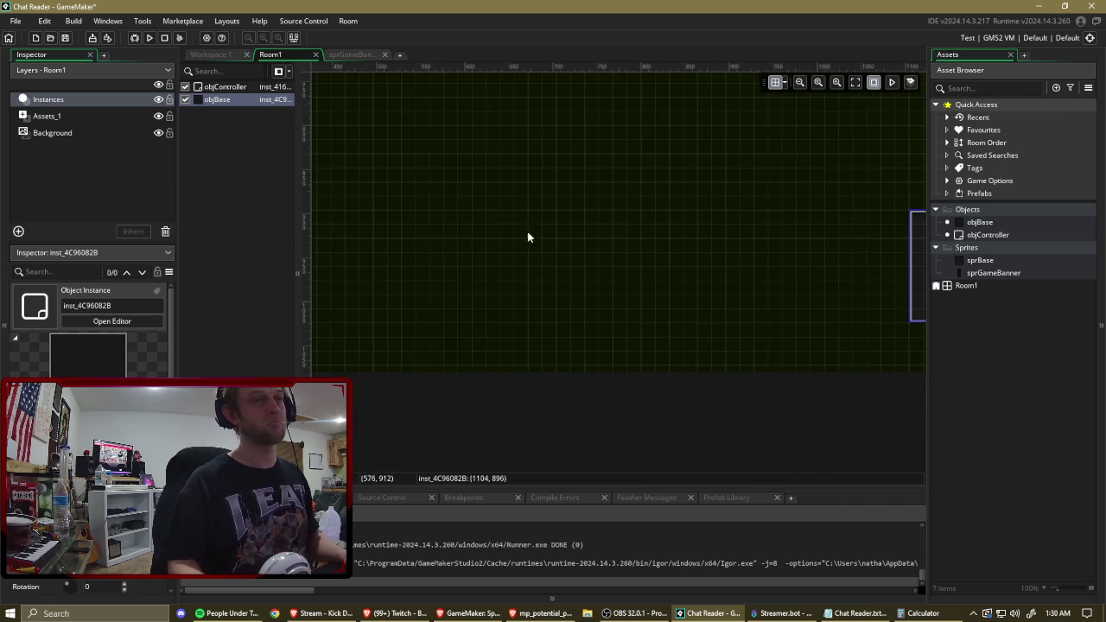
{"action": "scroll", "coordinate": [527, 301], "scroll_direction": "up", "scroll_amount": 2}
{"action": "scroll", "coordinate": [521, 299], "scroll_direction": "up", "scroll_amount": 3}
{"action": "scroll", "coordinate": [497, 292], "scroll_direction": "down", "scroll_amount": 1}
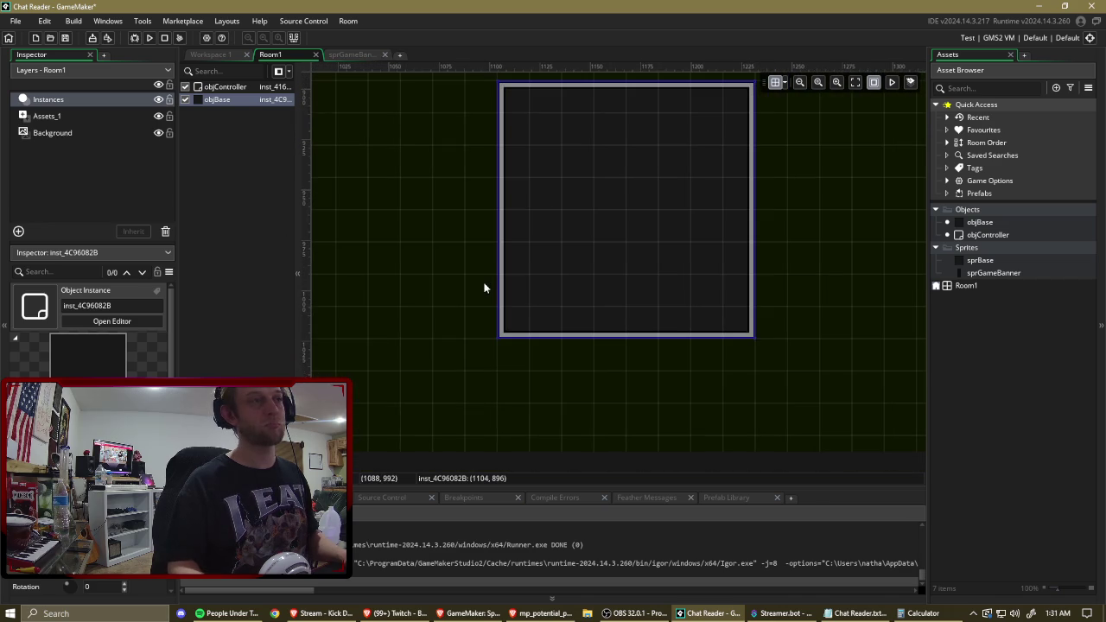
{"action": "scroll", "coordinate": [444, 234], "scroll_direction": "down", "scroll_amount": 4}
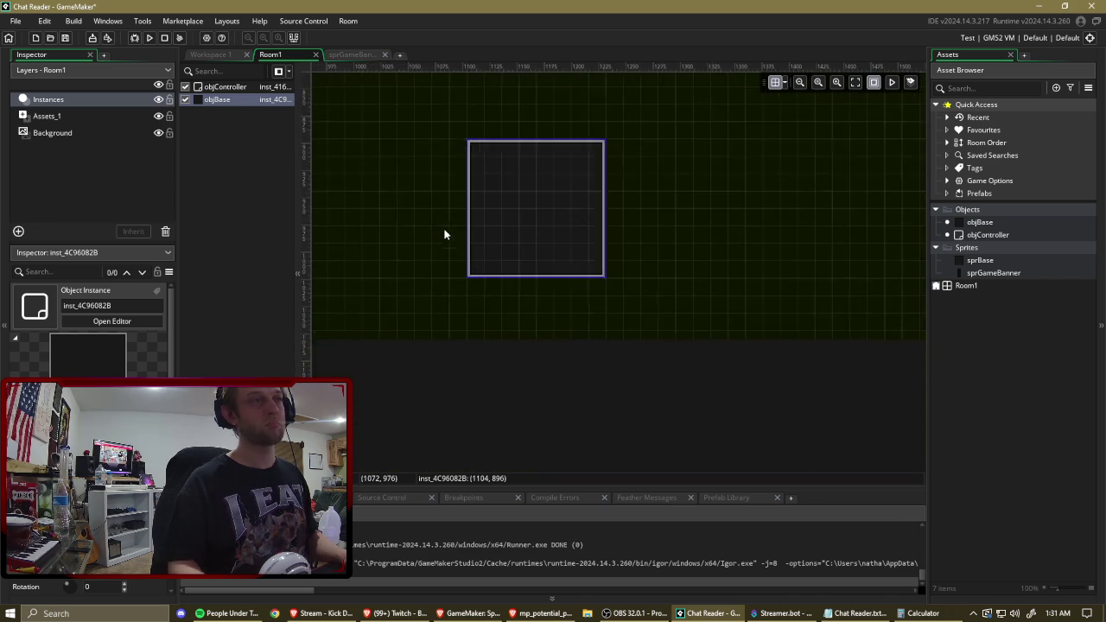
{"action": "scroll", "coordinate": [410, 191], "scroll_direction": "up", "scroll_amount": 5}
{"action": "scroll", "coordinate": [545, 375], "scroll_direction": "left", "scroll_amount": 3}
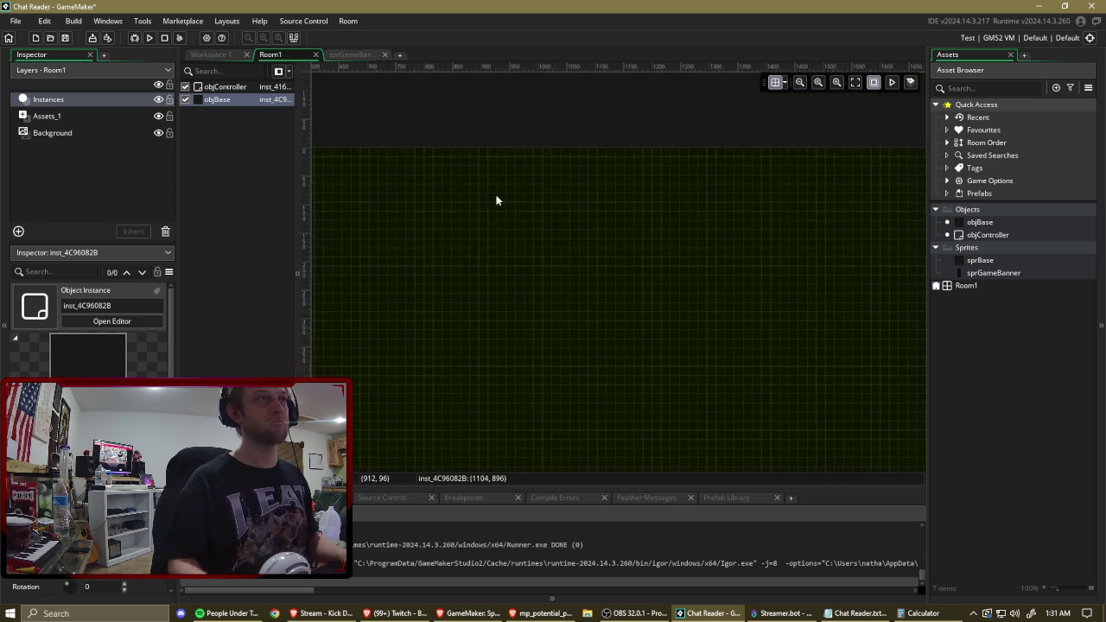
{"action": "scroll", "coordinate": [573, 314], "scroll_direction": "down", "scroll_amount": 5}
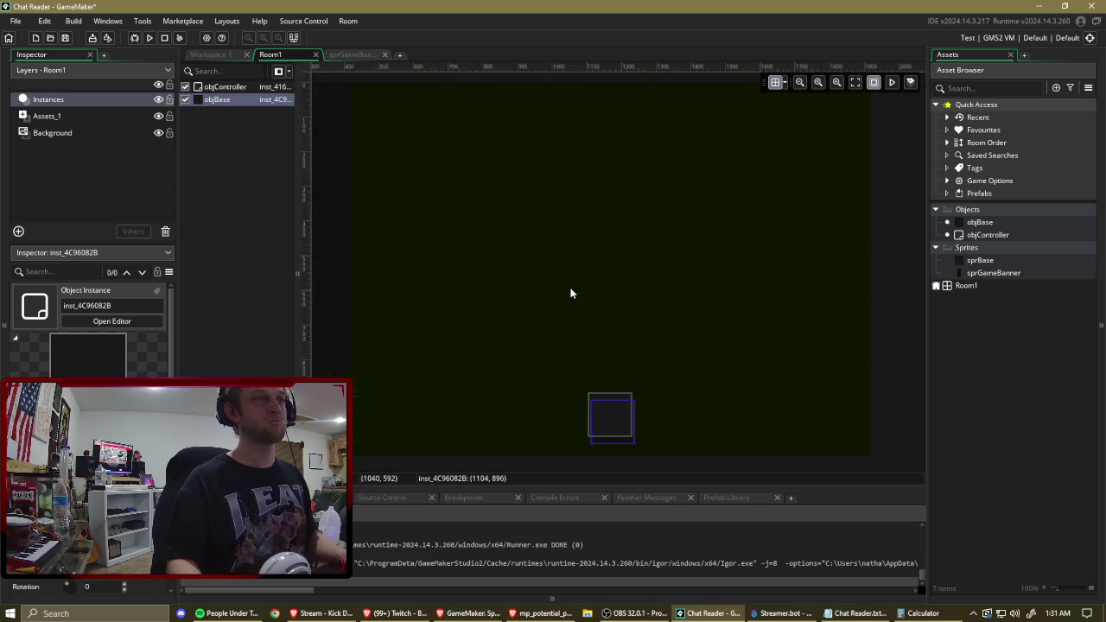
{"action": "scroll", "coordinate": [573, 320], "scroll_direction": "up", "scroll_amount": 1}
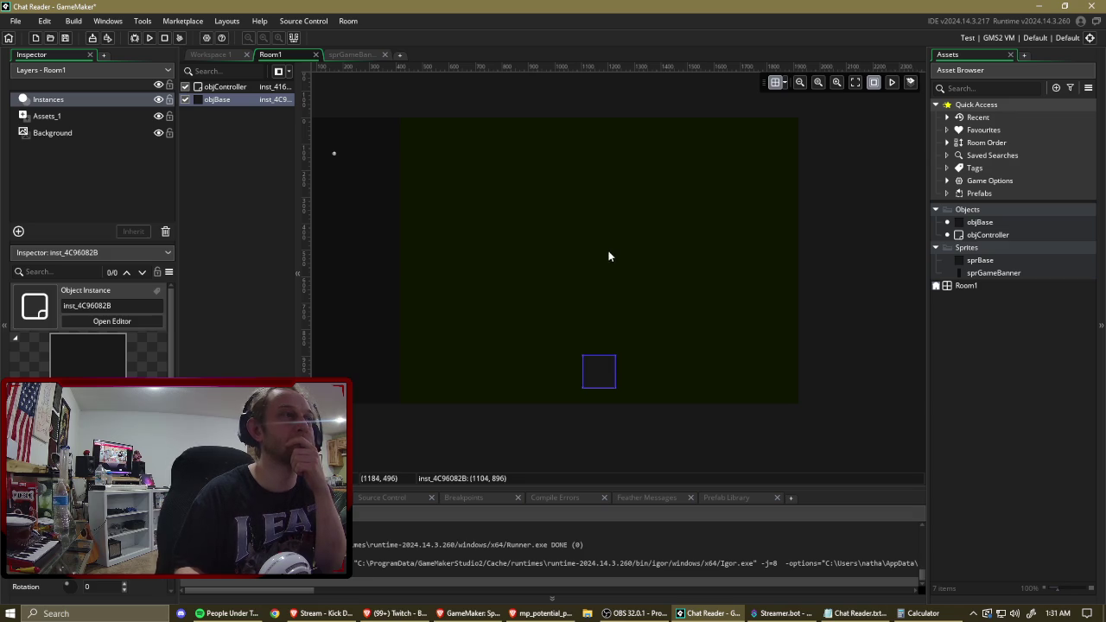
{"action": "left_click", "coordinate": [148, 38]}
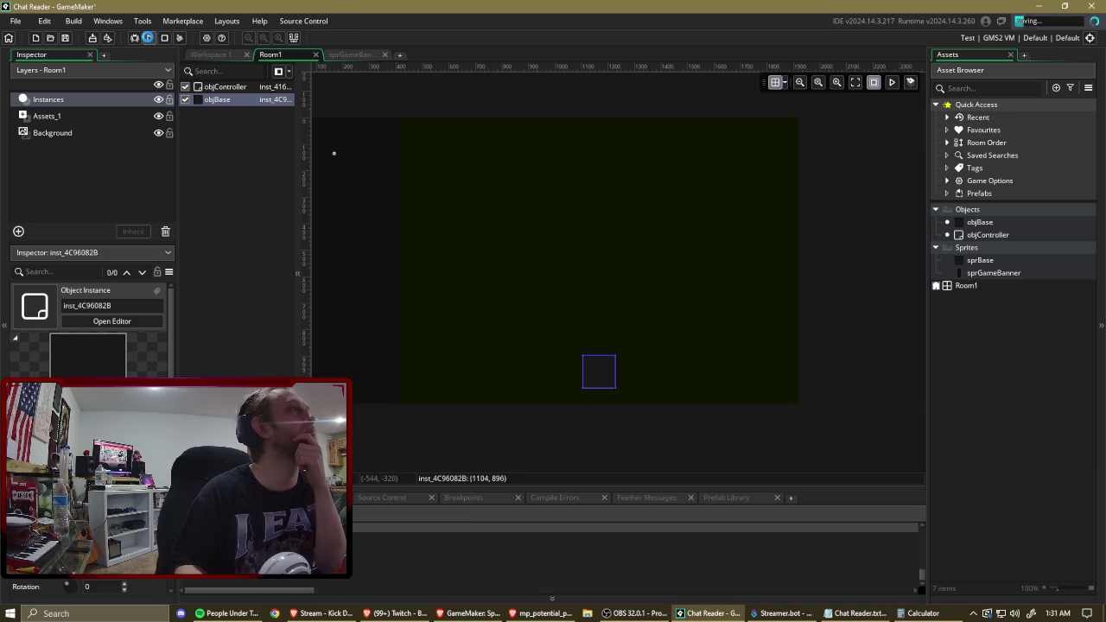
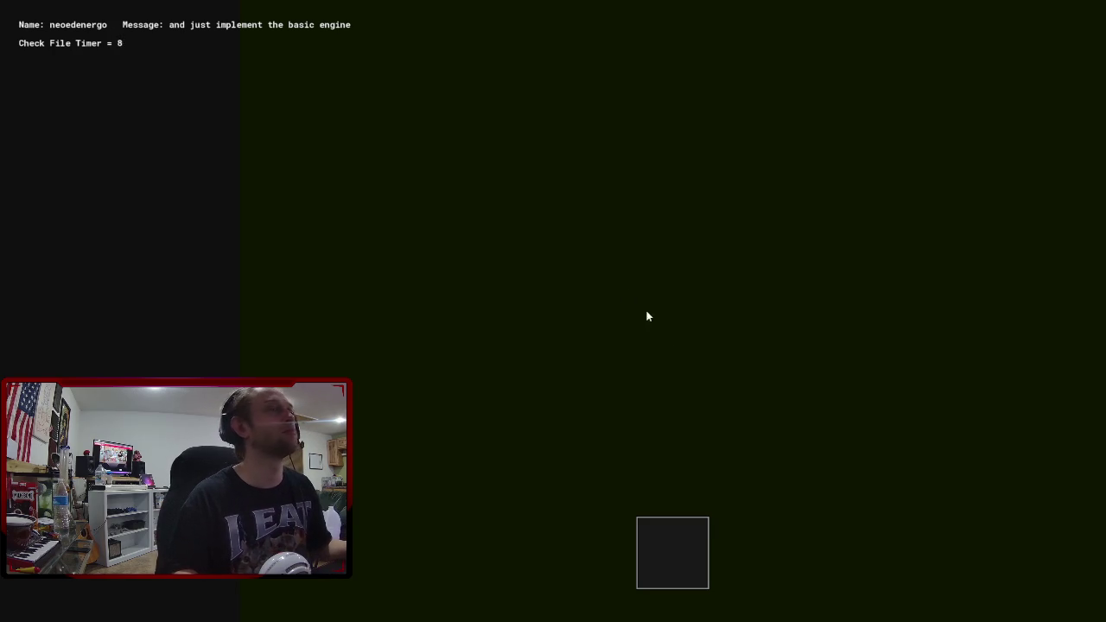
Leave the game and give objController a Key Press – Escape event containing game_end();.
{"action": "key", "text": "super"}
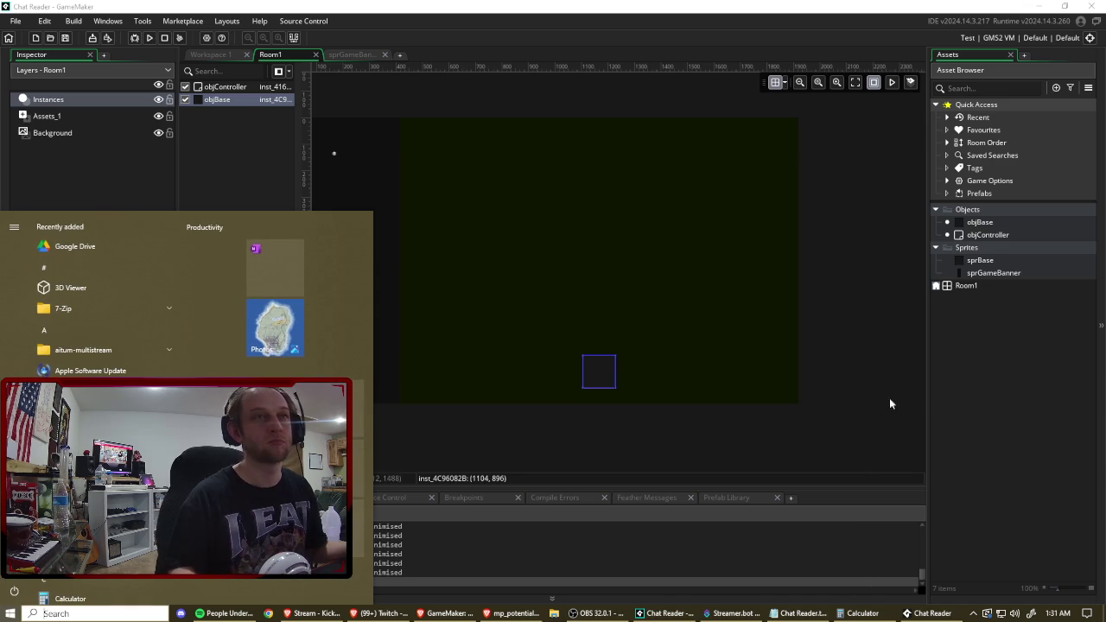
{"action": "double_click", "coordinate": [988, 234]}
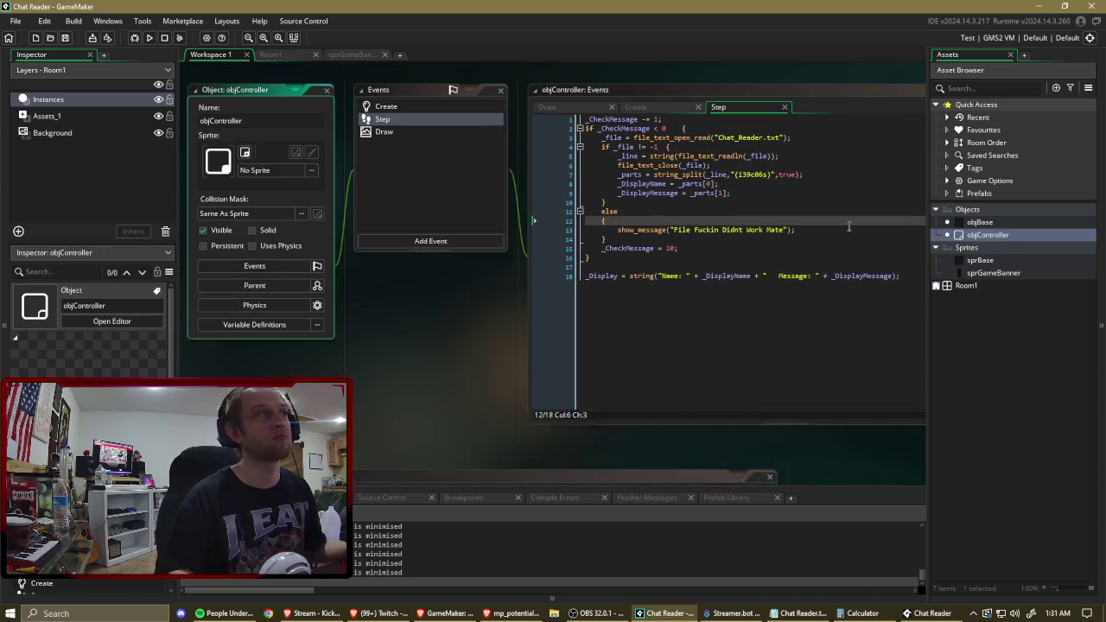
{"action": "left_click", "coordinate": [428, 255]}
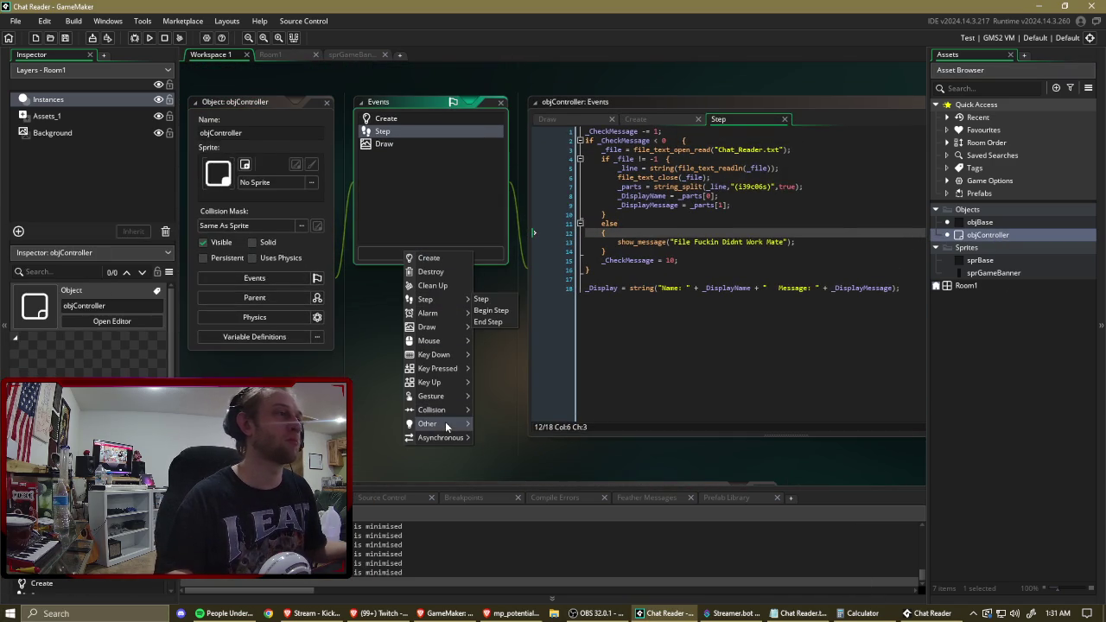
{"action": "mouse_move", "coordinate": [429, 423]}
{"action": "mouse_move", "coordinate": [453, 356]}
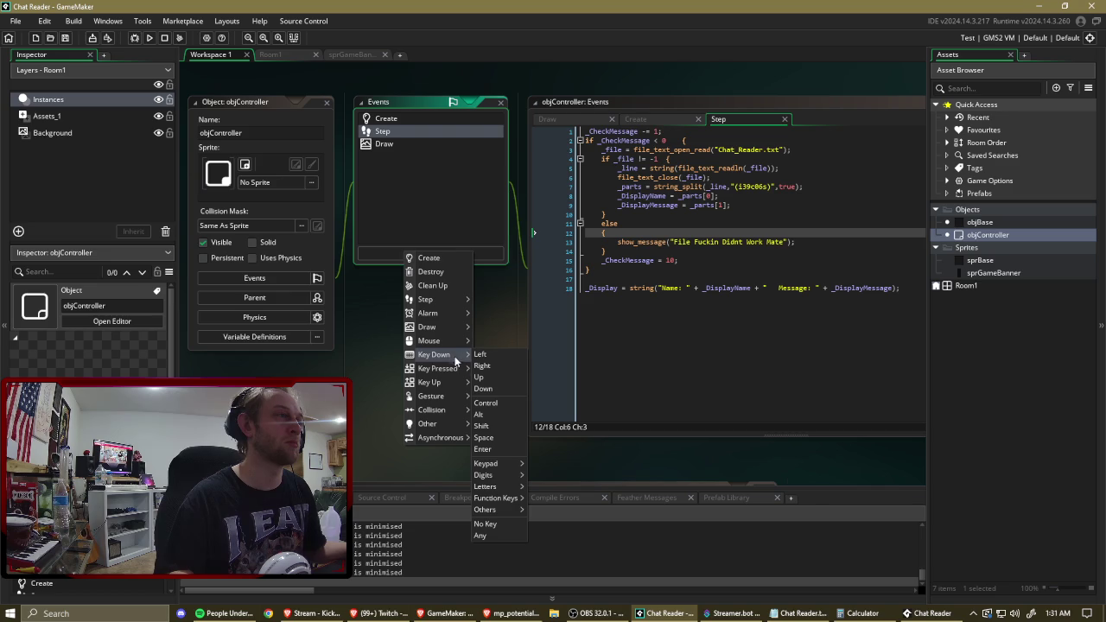
{"action": "mouse_move", "coordinate": [488, 501]}
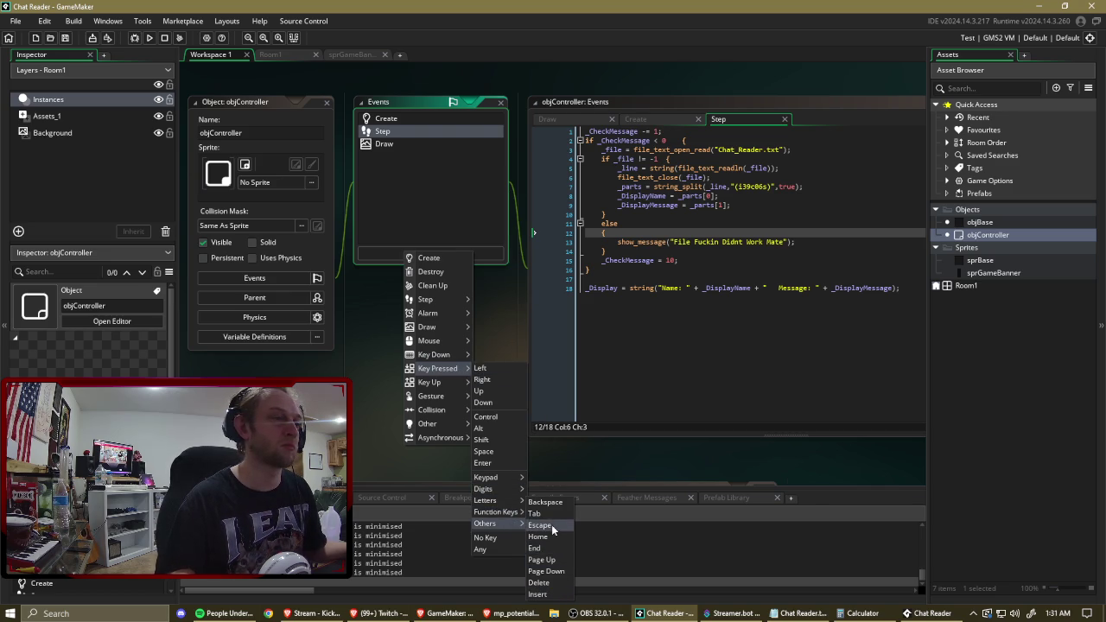
{"action": "left_click", "coordinate": [540, 526]}
{"action": "type", "text": "game_e"}
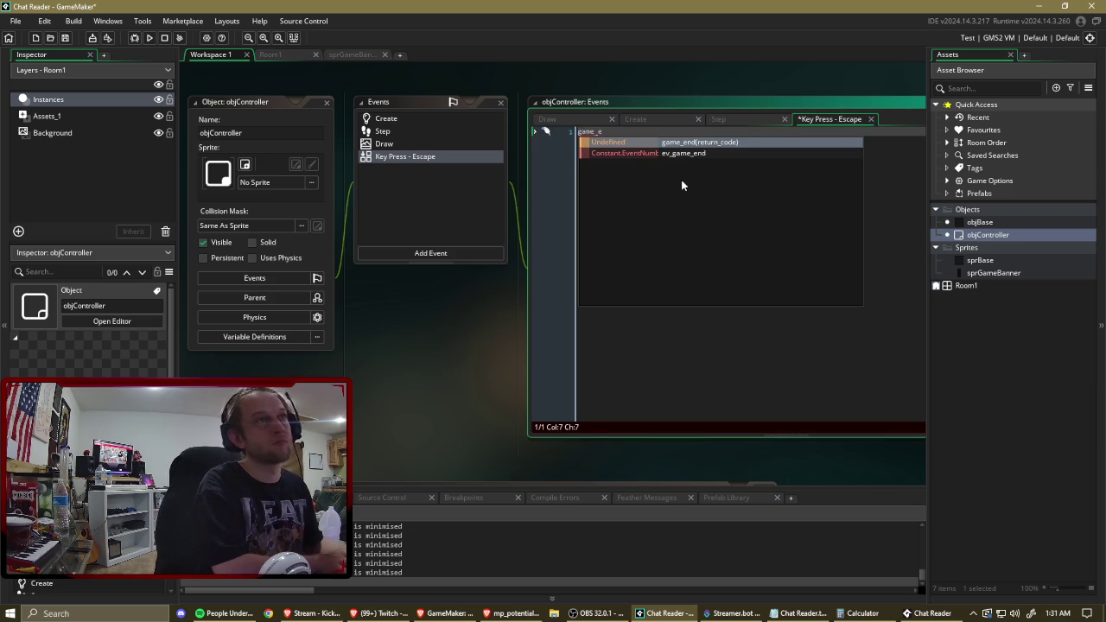
{"action": "type", "text": "nd();"}
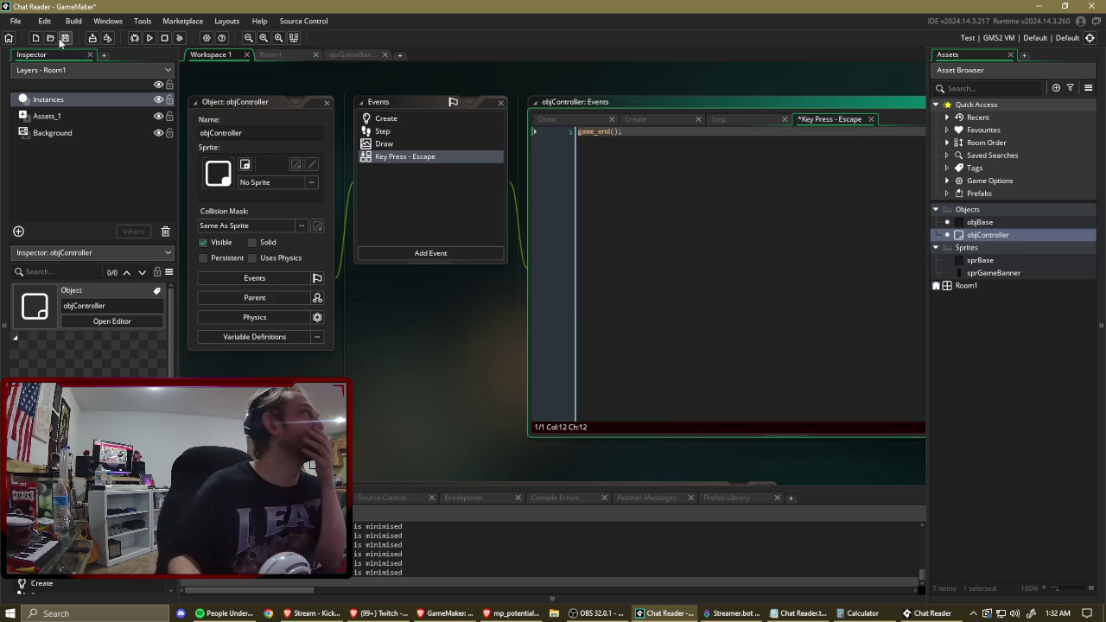
Save the project, relaunch it, and close the running Chat Reader game window.
{"action": "left_click", "coordinate": [65, 38]}
{"action": "left_click", "coordinate": [148, 38]}
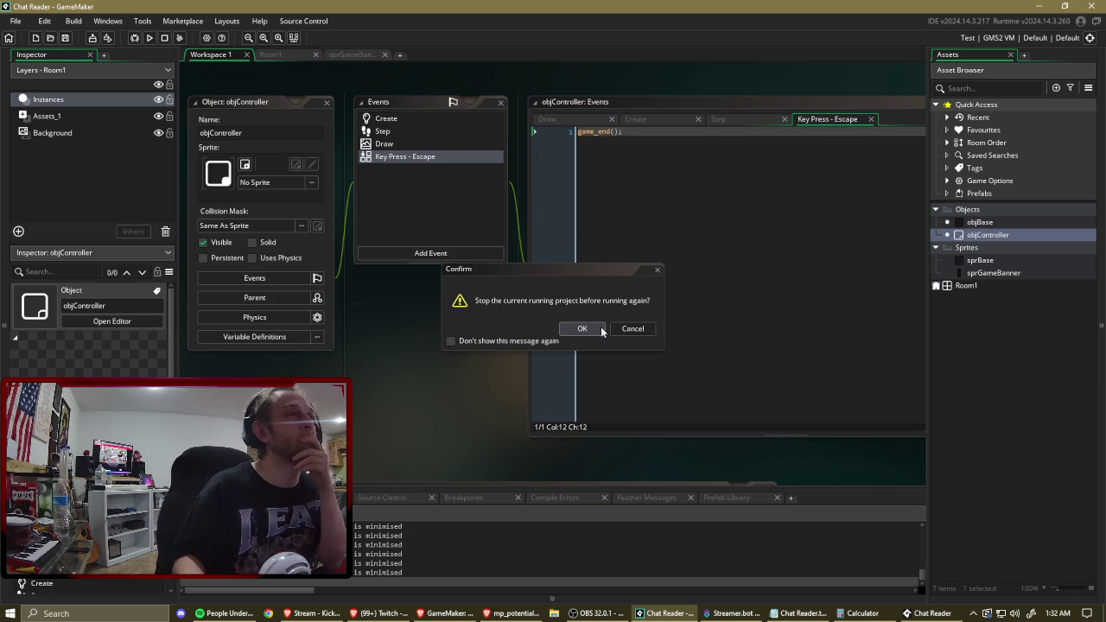
{"action": "left_click", "coordinate": [633, 333]}
{"action": "right_click", "coordinate": [934, 614]}
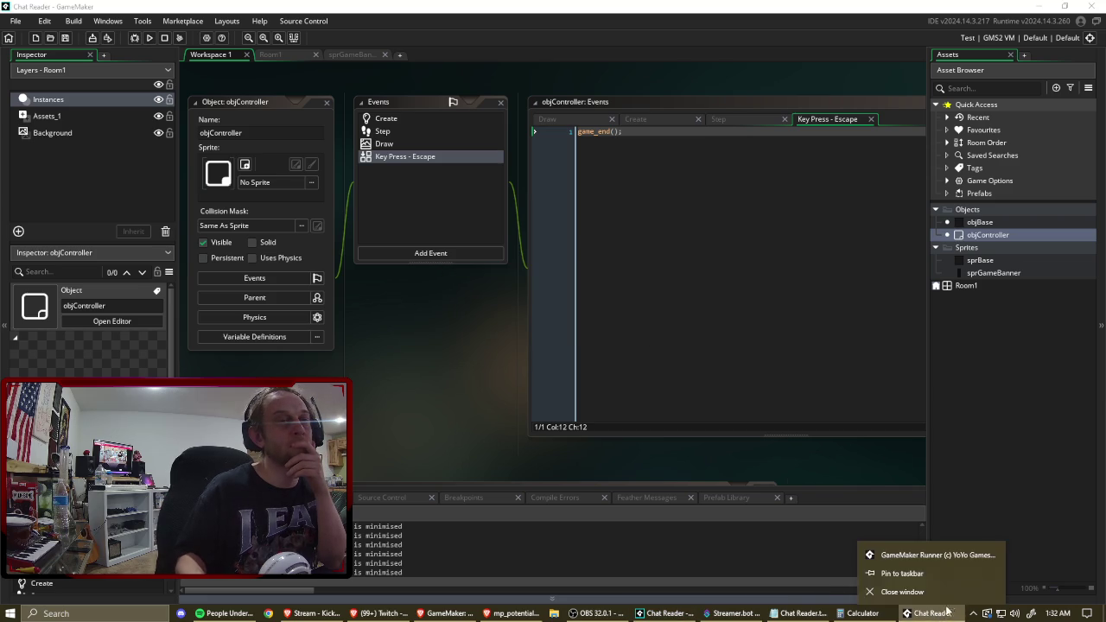
{"action": "left_click", "coordinate": [899, 591]}
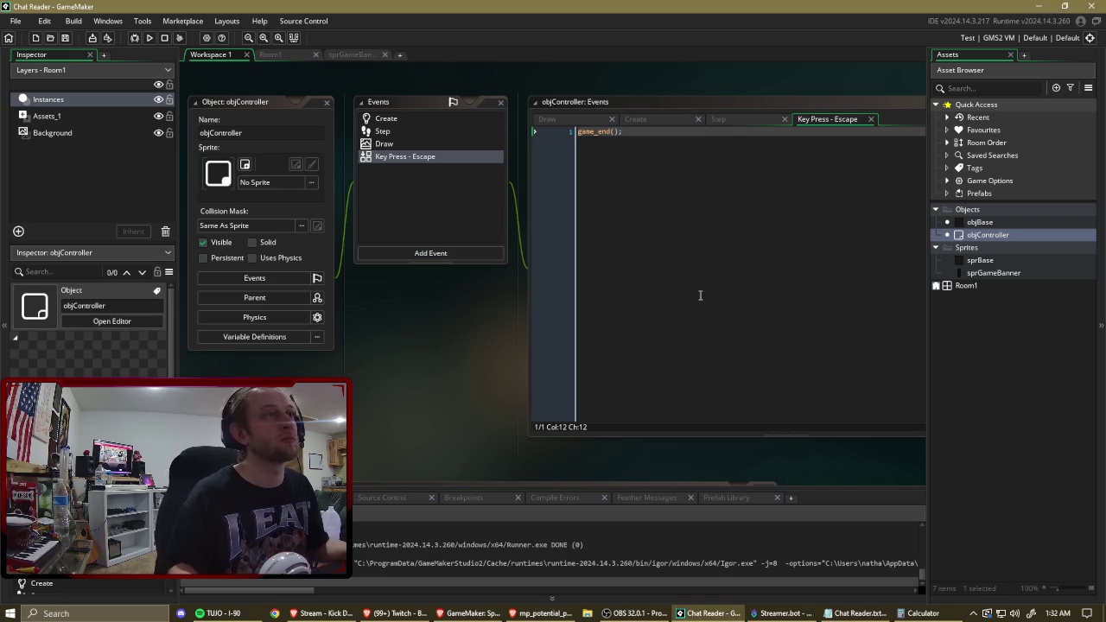
{"action": "left_click", "coordinate": [711, 288]}
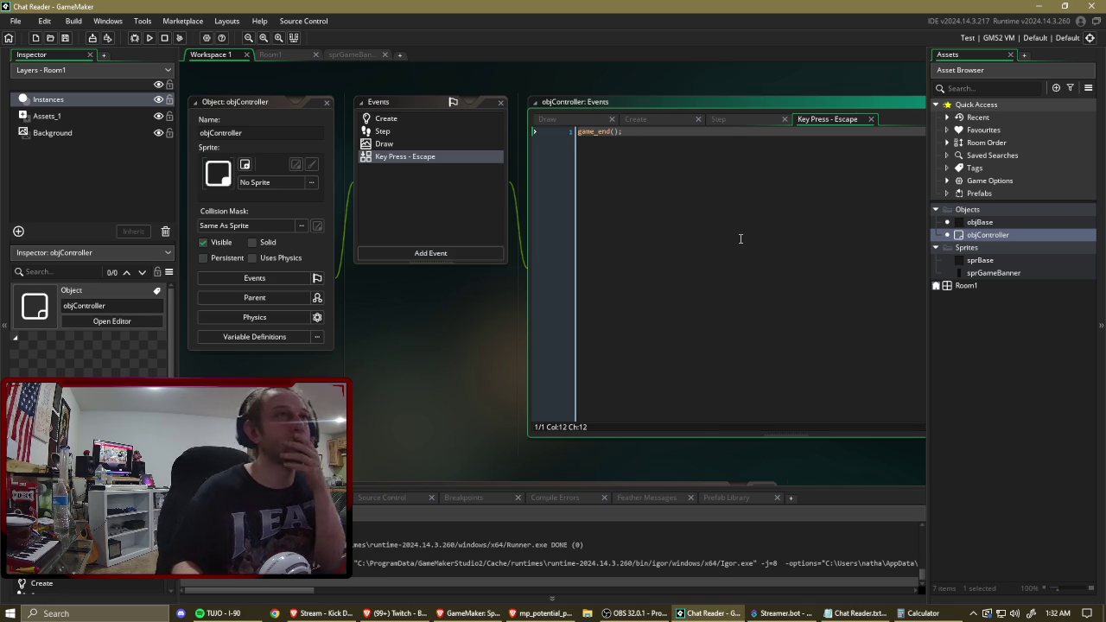
Review objController's Step and Draw event code, then open the sprBase sprite.
{"action": "left_click", "coordinate": [732, 119]}
{"action": "left_click", "coordinate": [576, 120]}
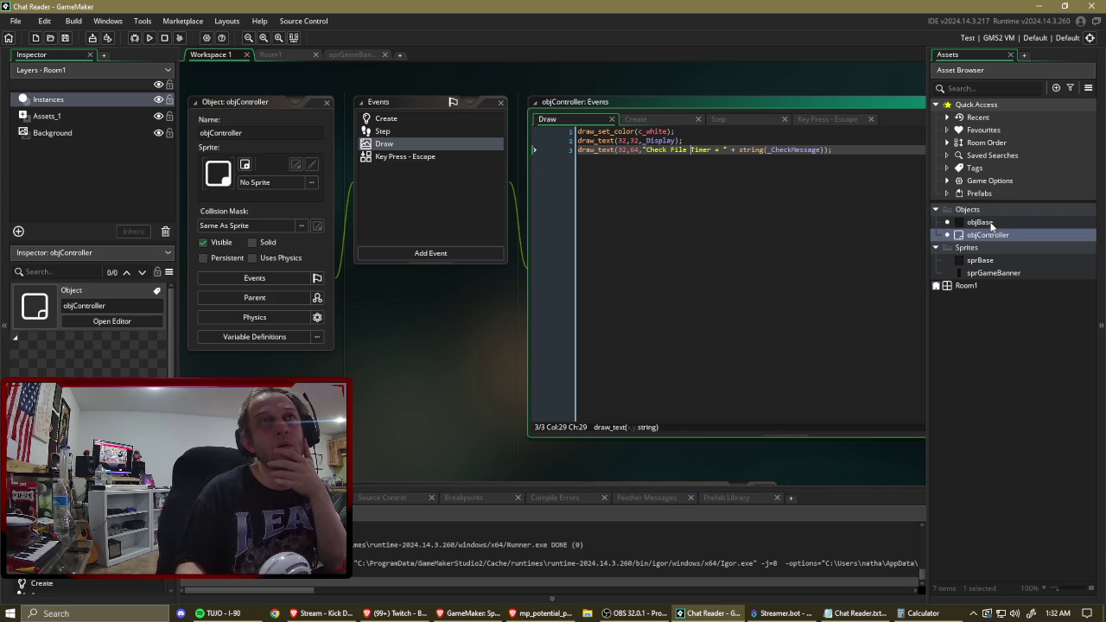
{"action": "right_click", "coordinate": [975, 248]}
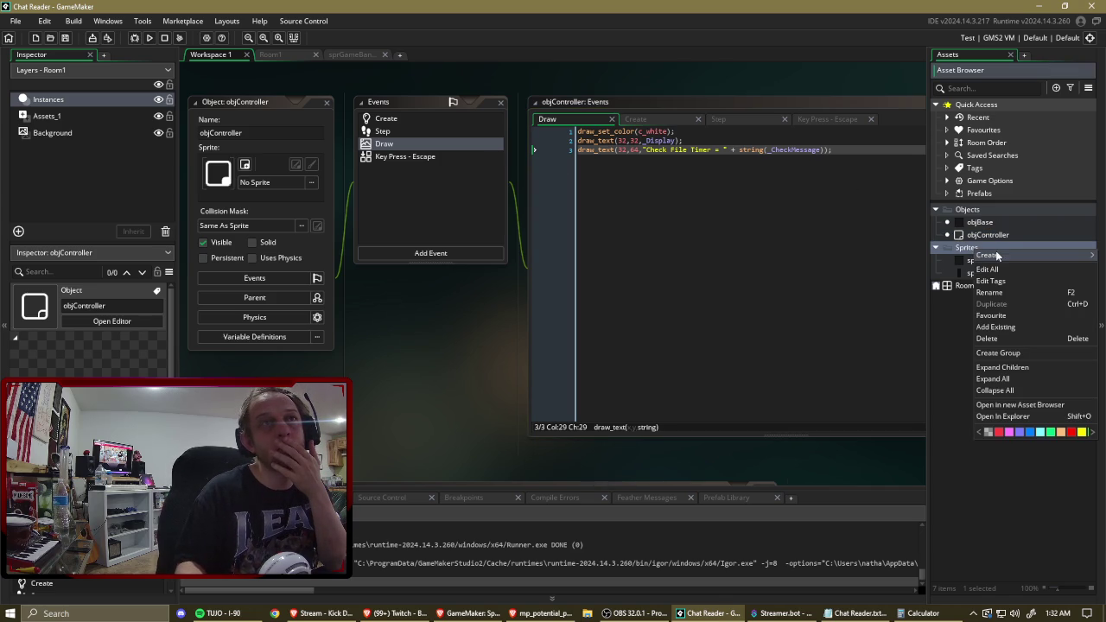
{"action": "mouse_move", "coordinate": [995, 256]}
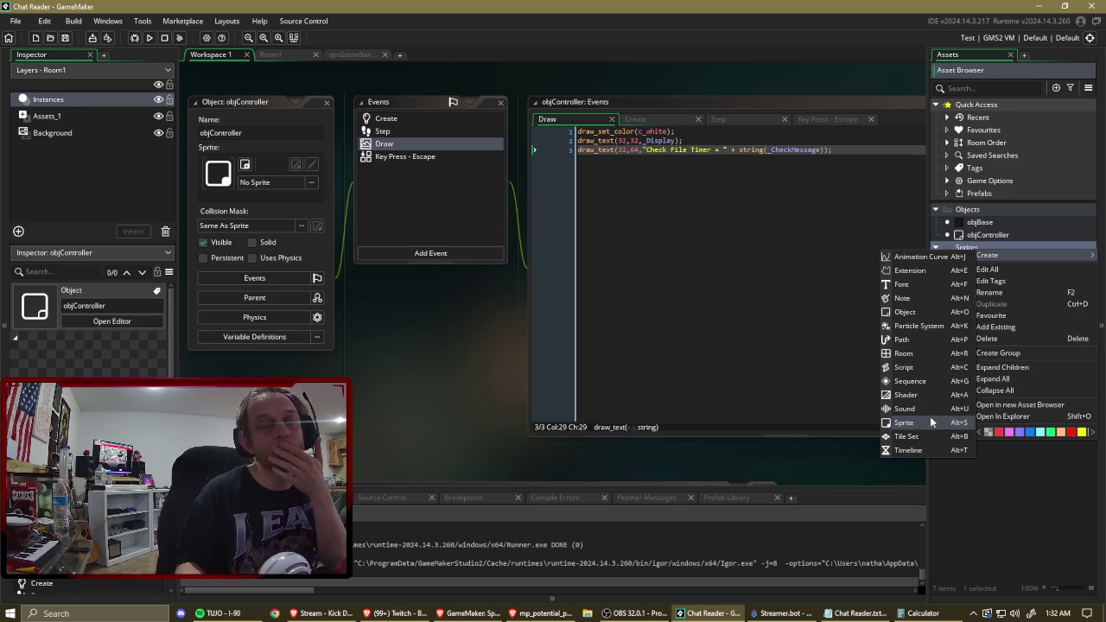
{"action": "left_click", "coordinate": [1004, 224]}
{"action": "double_click", "coordinate": [986, 261]}
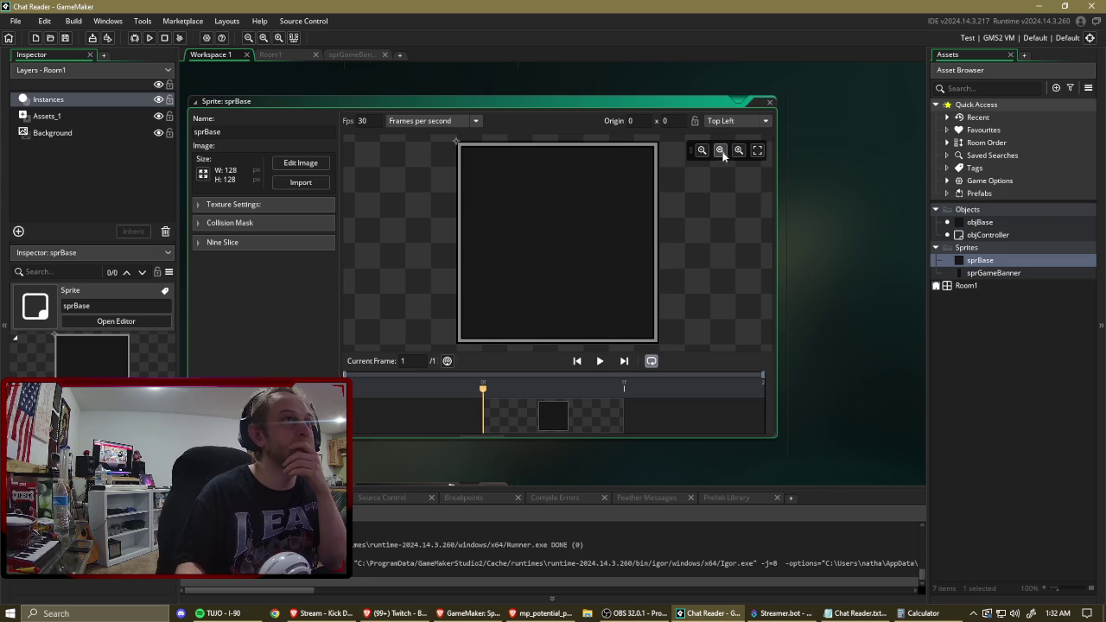
Open sprBase in the image editor and bucket-fill the whole sprite grey.
{"action": "left_click", "coordinate": [300, 163]}
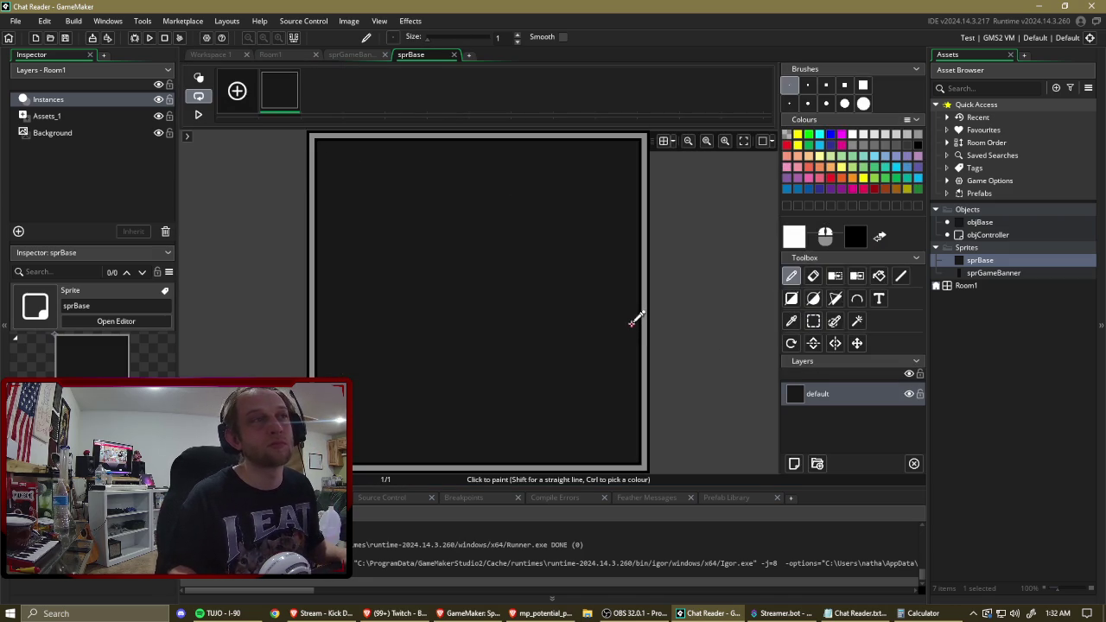
{"action": "left_click", "coordinate": [631, 301], "text": "ctrl"}
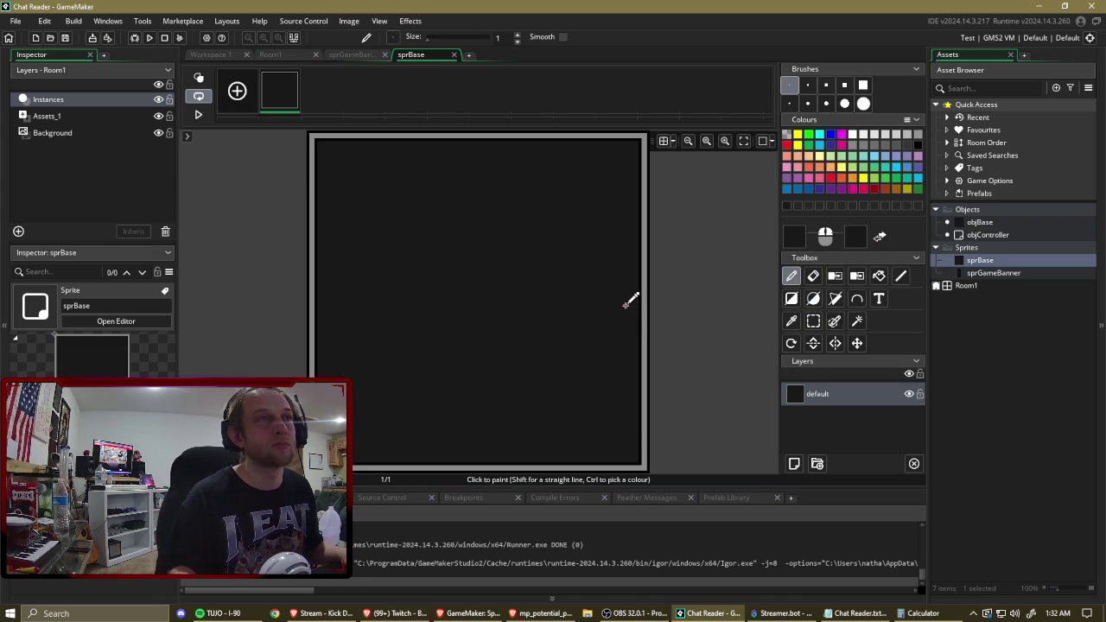
{"action": "left_click", "coordinate": [652, 296], "text": "ctrl"}
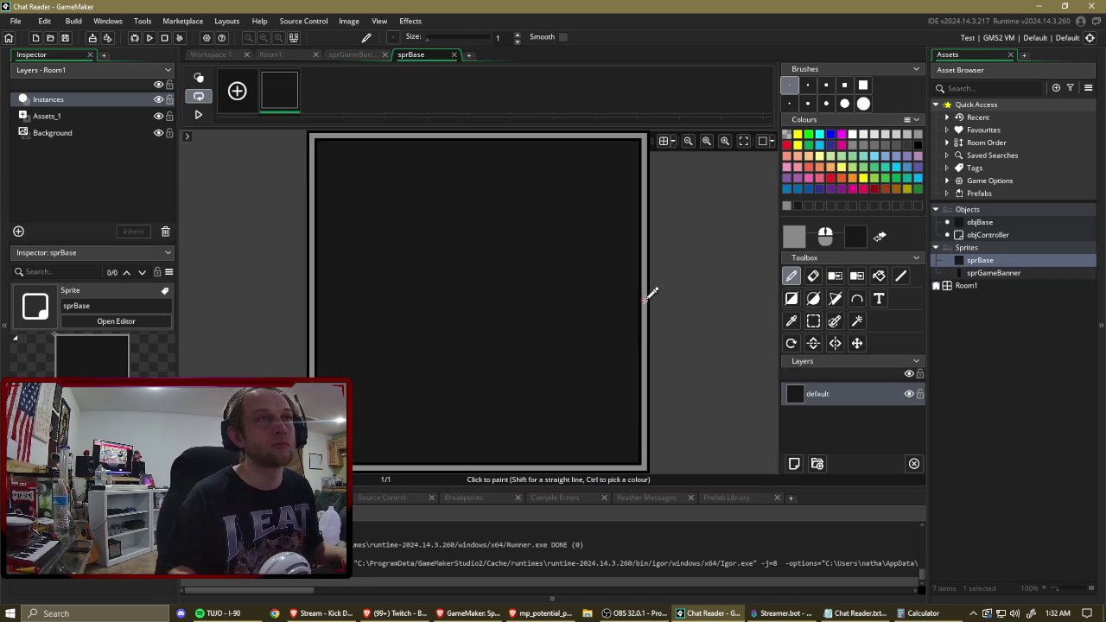
{"action": "left_click", "coordinate": [878, 276]}
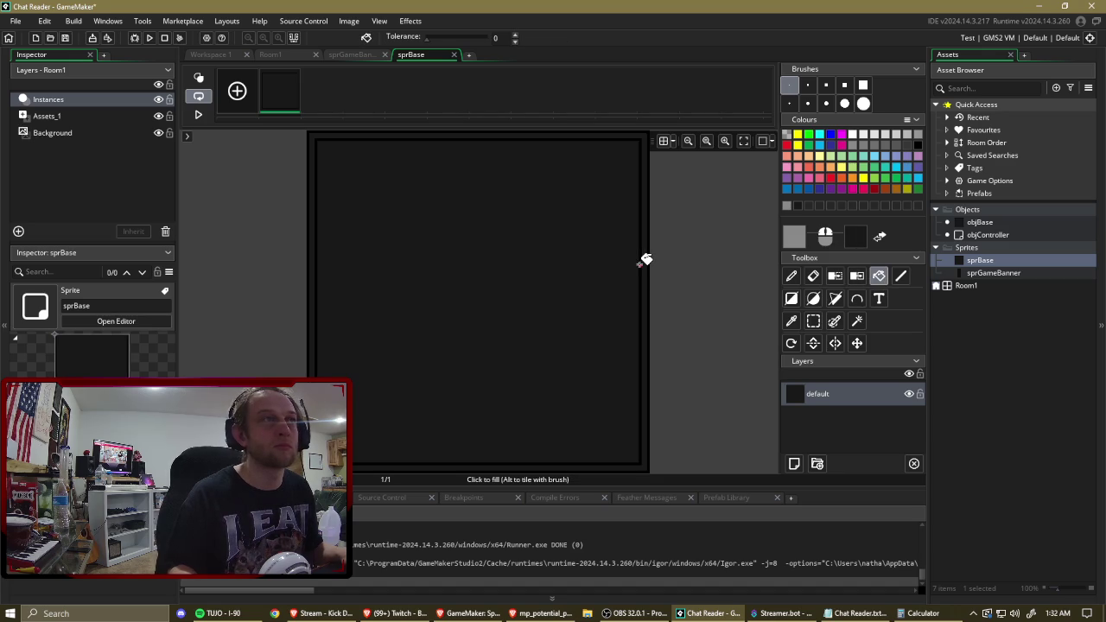
{"action": "left_click", "coordinate": [634, 260]}
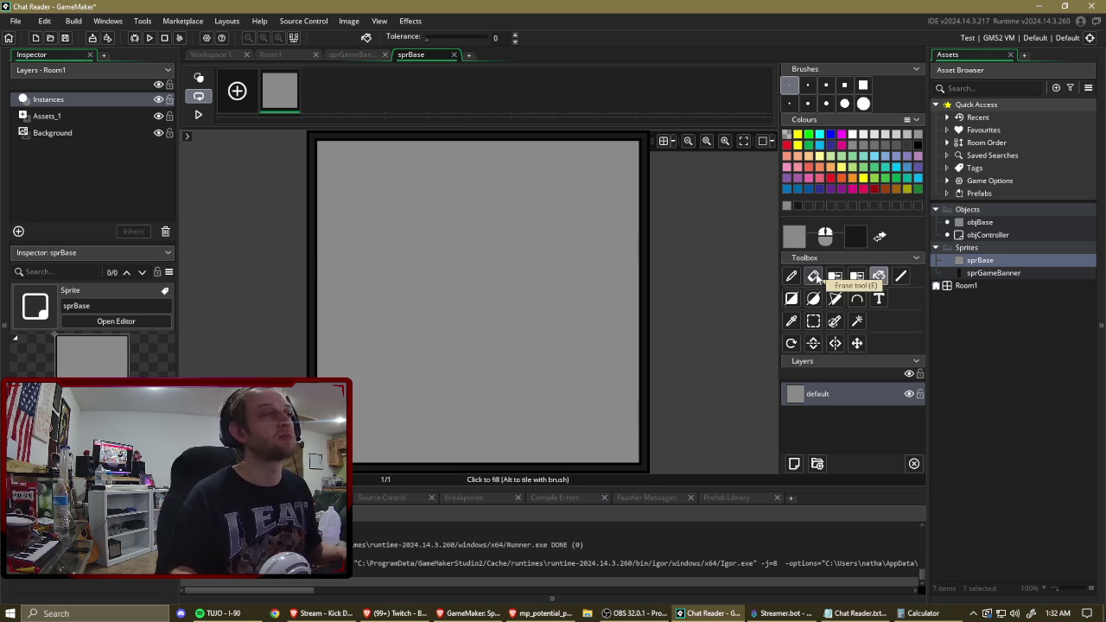
Outline a black rectangle near the edges, fill the border band with 191919, and show the grid.
{"action": "left_click", "coordinate": [791, 298]}
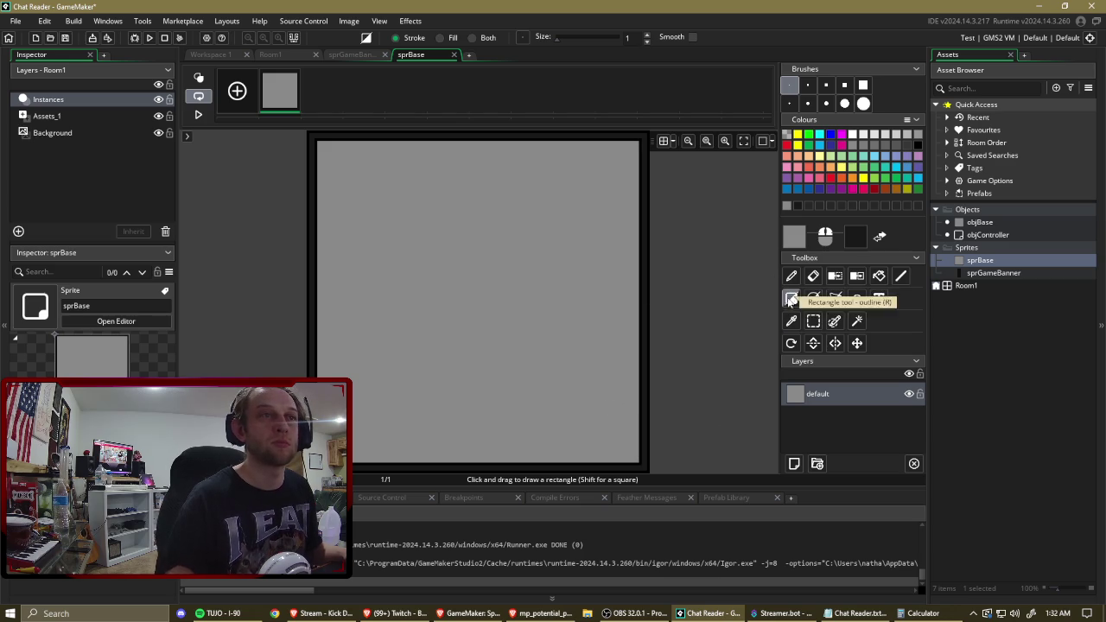
{"action": "left_click", "coordinate": [918, 146]}
{"action": "mouse_move", "coordinate": [636, 459]}
{"action": "left_mouse_down"}
{"action": "mouse_move", "coordinate": [526, 289]}
{"action": "mouse_move", "coordinate": [331, 152]}
{"action": "left_mouse_up"}
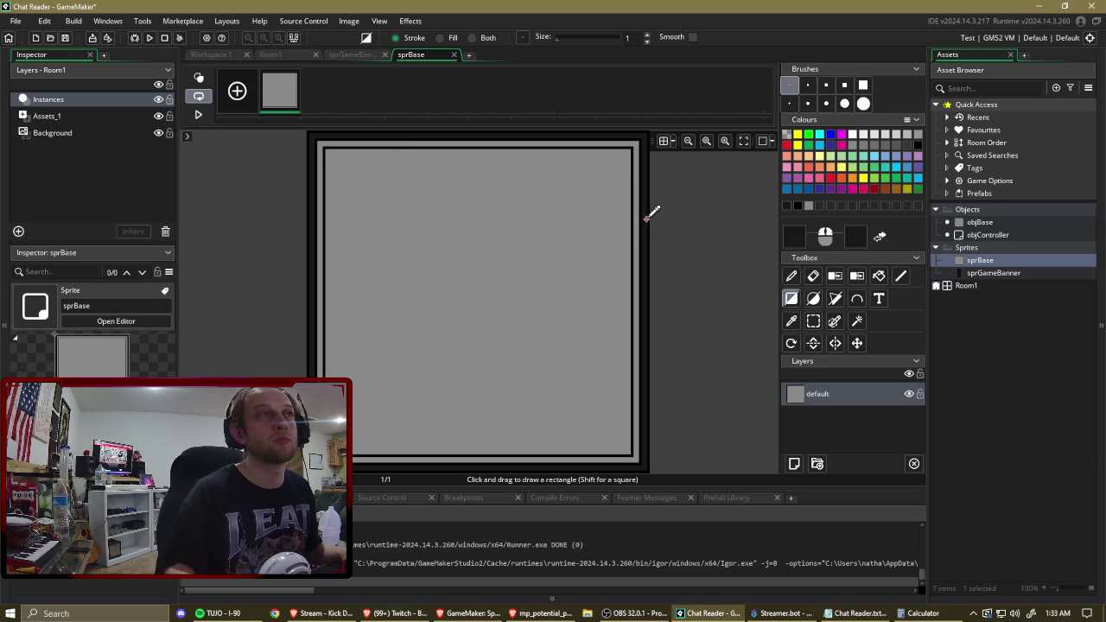
{"action": "double_click", "coordinate": [799, 235]}
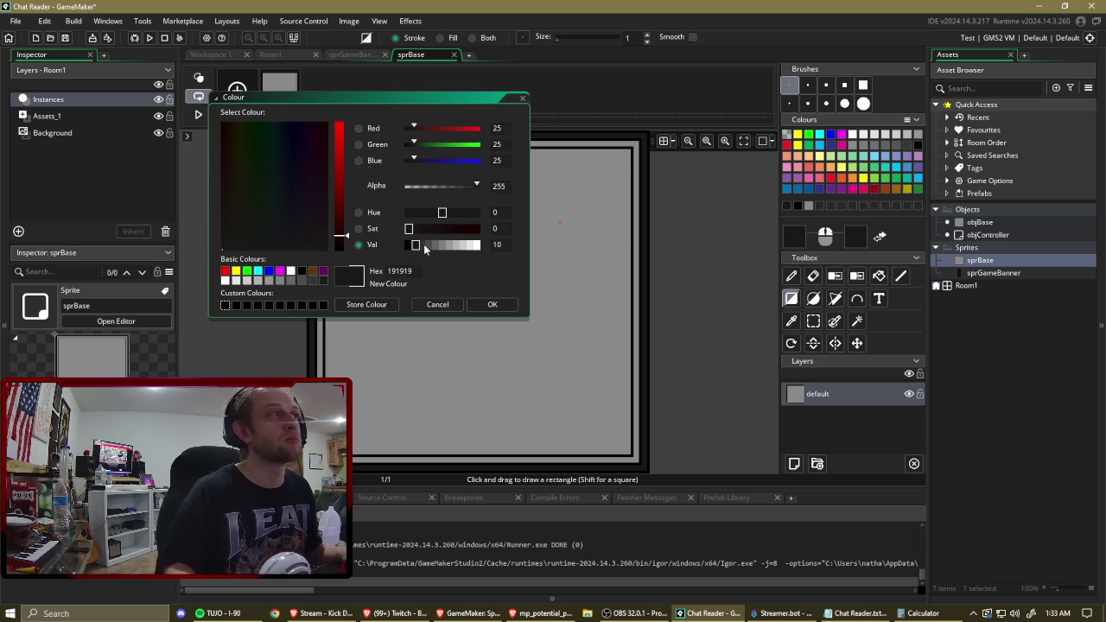
{"action": "left_click", "coordinate": [493, 305]}
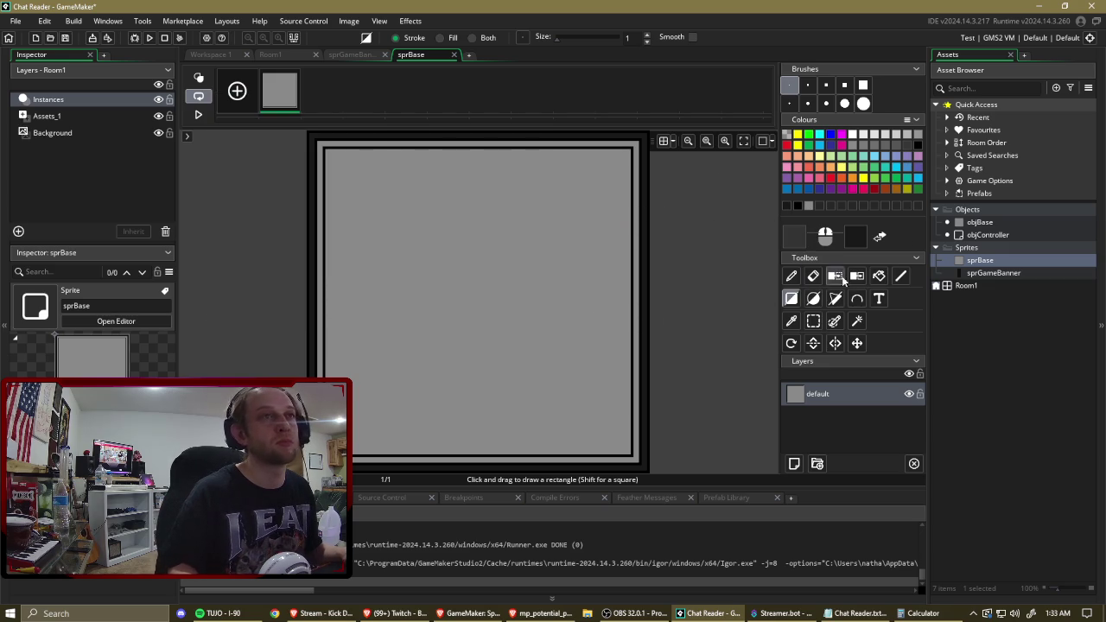
{"action": "left_click", "coordinate": [879, 276]}
{"action": "left_click", "coordinate": [643, 252]}
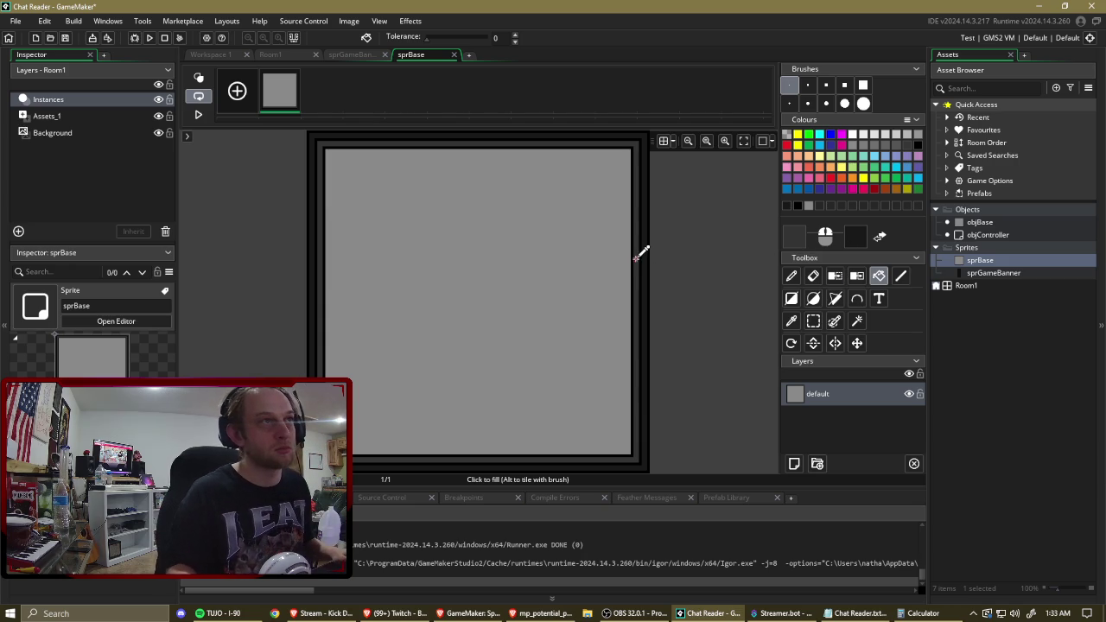
{"action": "left_click", "coordinate": [665, 141]}
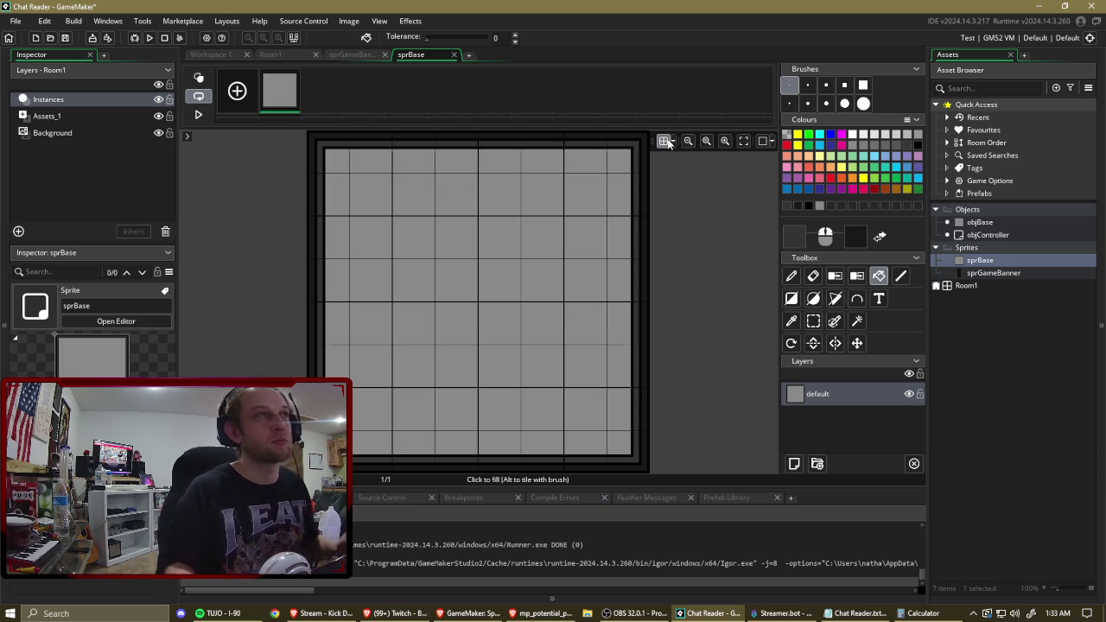
Pencil a short dark vertical bar at the sprite's centre, trimming its bottom row with grey.
{"action": "left_click", "coordinate": [792, 277]}
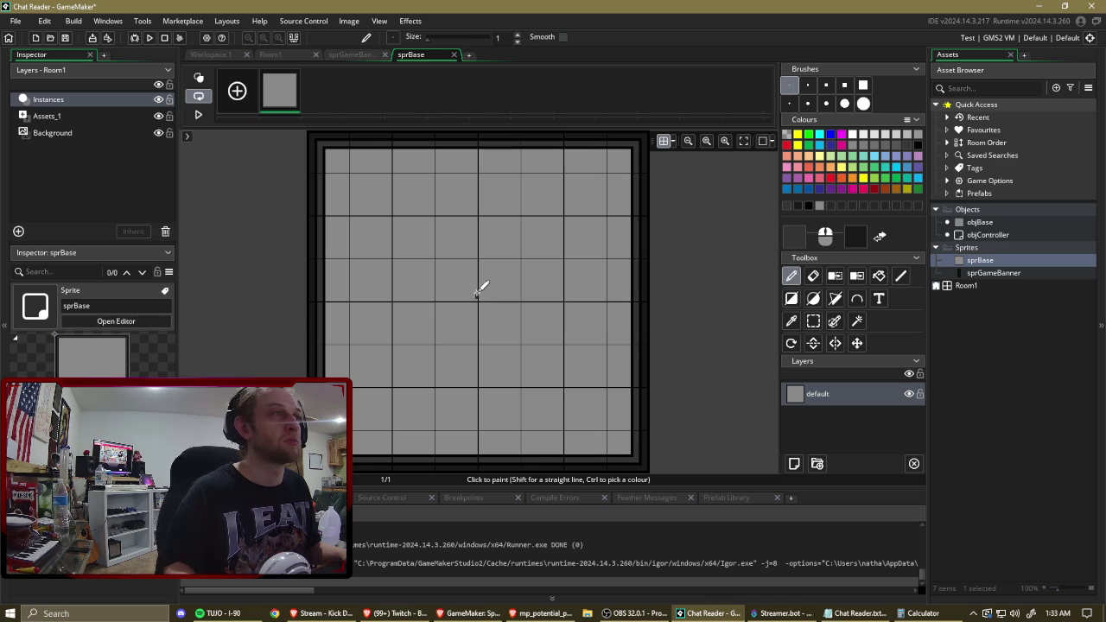
{"action": "left_click_drag", "start_coordinate": [476, 295], "coordinate": [476, 290]}
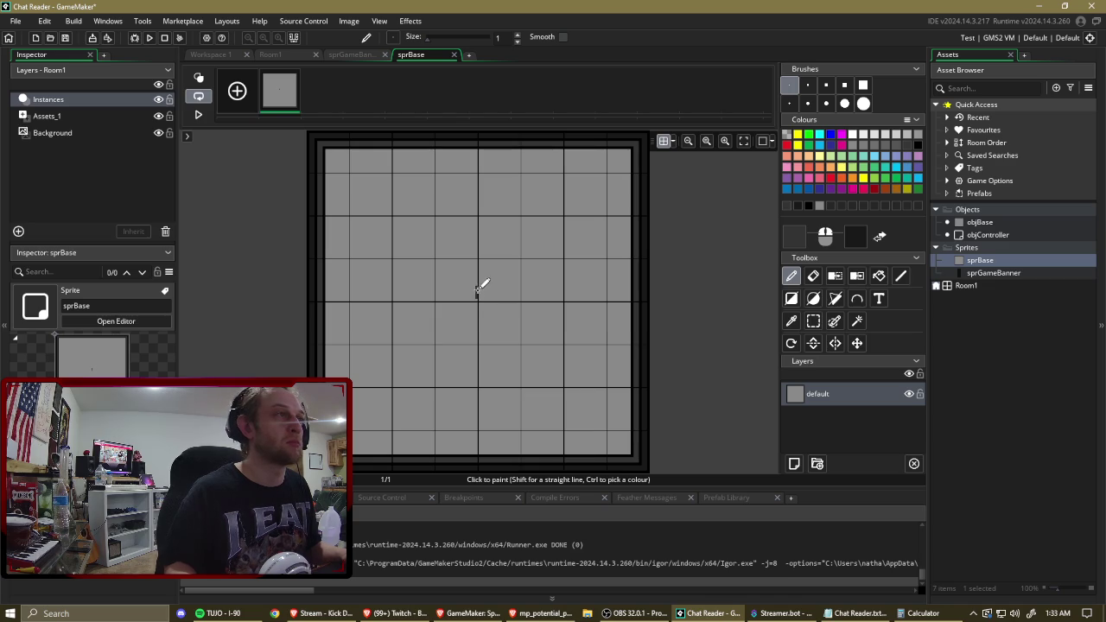
{"action": "scroll", "coordinate": [477, 292], "scroll_direction": "up", "scroll_amount": 3}
{"action": "left_click", "coordinate": [490, 265]}
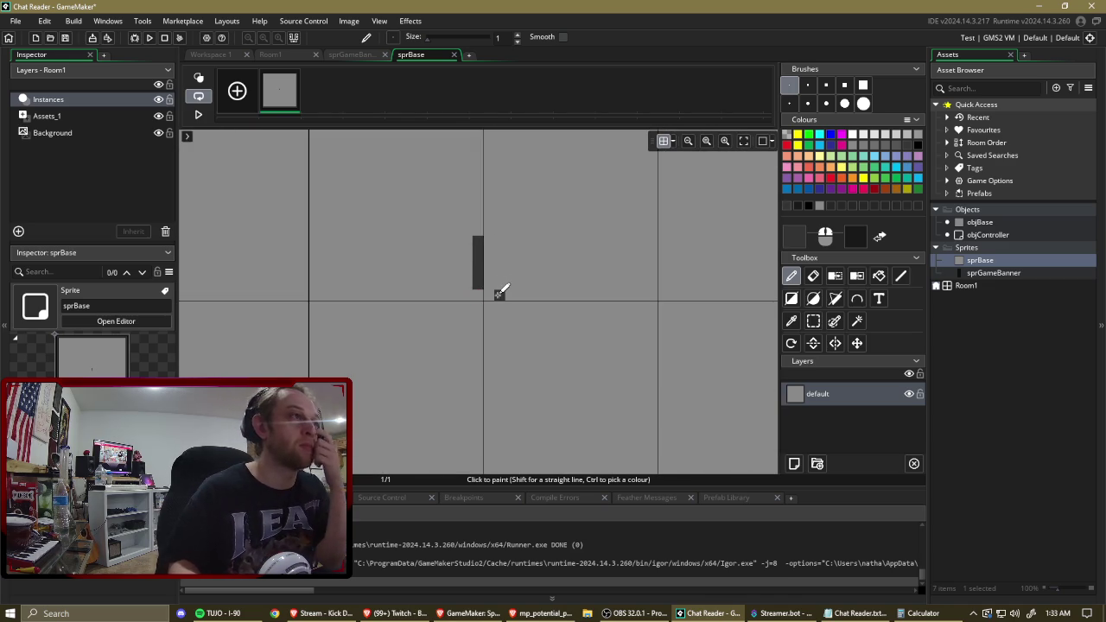
{"action": "left_click_drag", "start_coordinate": [489, 288], "coordinate": [491, 237]}
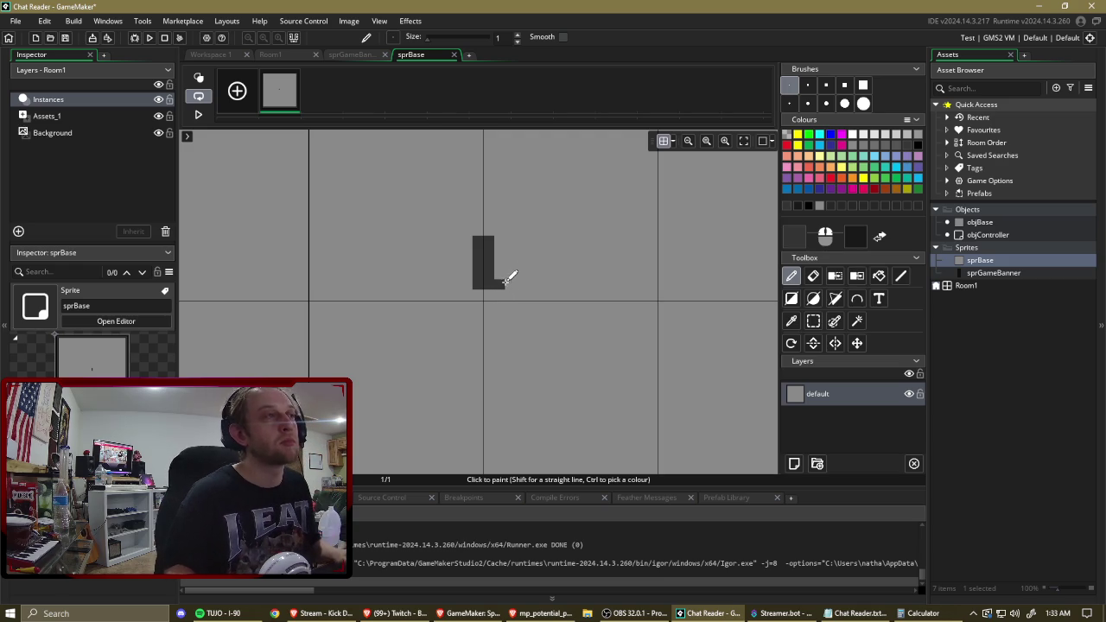
{"action": "right_click", "coordinate": [501, 282], "text": "ctrl"}
{"action": "right_click", "coordinate": [488, 283]}
{"action": "right_click", "coordinate": [479, 284]}
{"action": "left_click_drag", "start_coordinate": [478, 231], "coordinate": [489, 230]}
Add the remaining dark crosshair bars around the centre and hide the grid.
{"action": "left_click", "coordinate": [511, 295]}
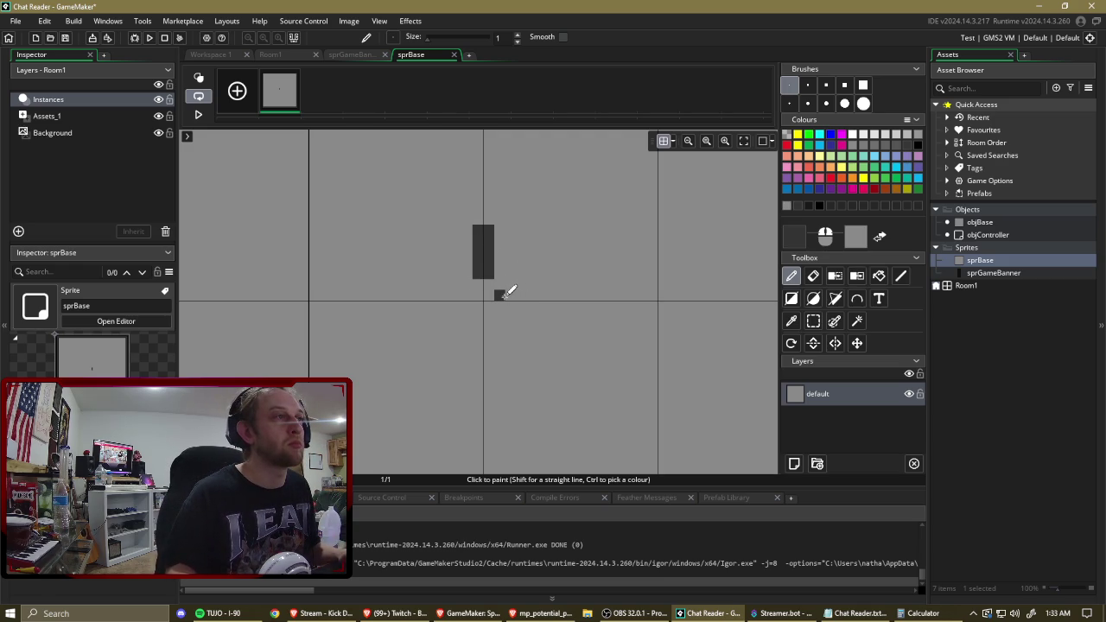
{"action": "left_click", "coordinate": [511, 296]}
{"action": "mouse_move", "coordinate": [489, 326]}
{"action": "left_mouse_down"}
{"action": "mouse_move", "coordinate": [449, 297]}
{"action": "mouse_move", "coordinate": [417, 304]}
{"action": "mouse_move", "coordinate": [453, 300]}
{"action": "mouse_move", "coordinate": [484, 328]}
{"action": "mouse_move", "coordinate": [489, 372]}
{"action": "left_mouse_up"}
{"action": "mouse_move", "coordinate": [510, 303]}
{"action": "left_mouse_down"}
{"action": "mouse_move", "coordinate": [557, 298]}
{"action": "mouse_move", "coordinate": [538, 293]}
{"action": "left_mouse_up"}
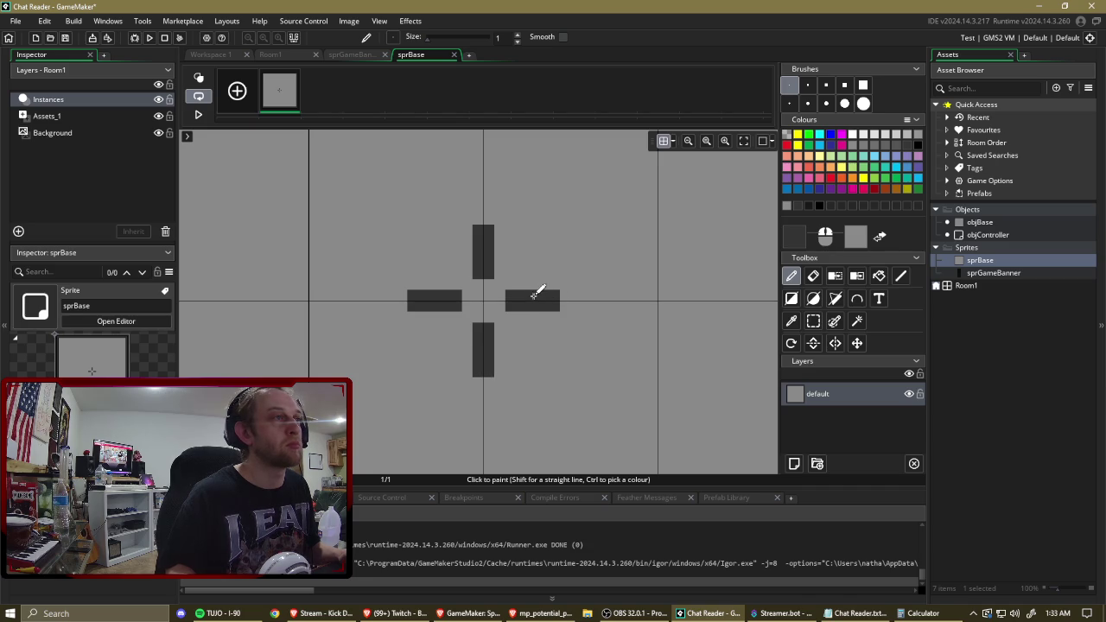
{"action": "scroll", "coordinate": [556, 242], "scroll_direction": "down", "scroll_amount": 5}
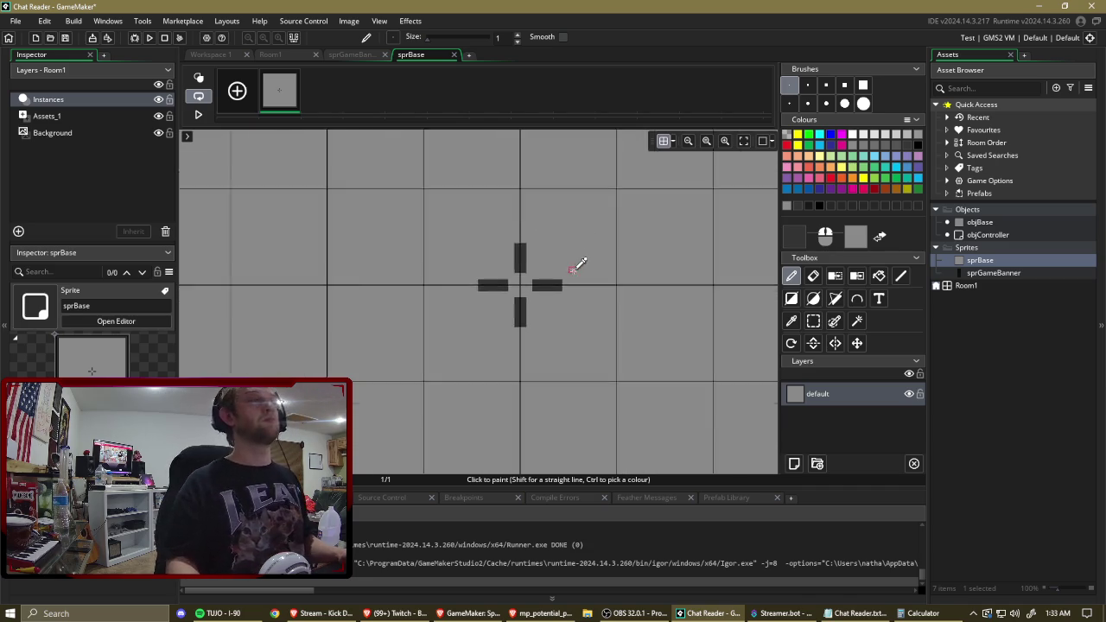
{"action": "left_click", "coordinate": [664, 141]}
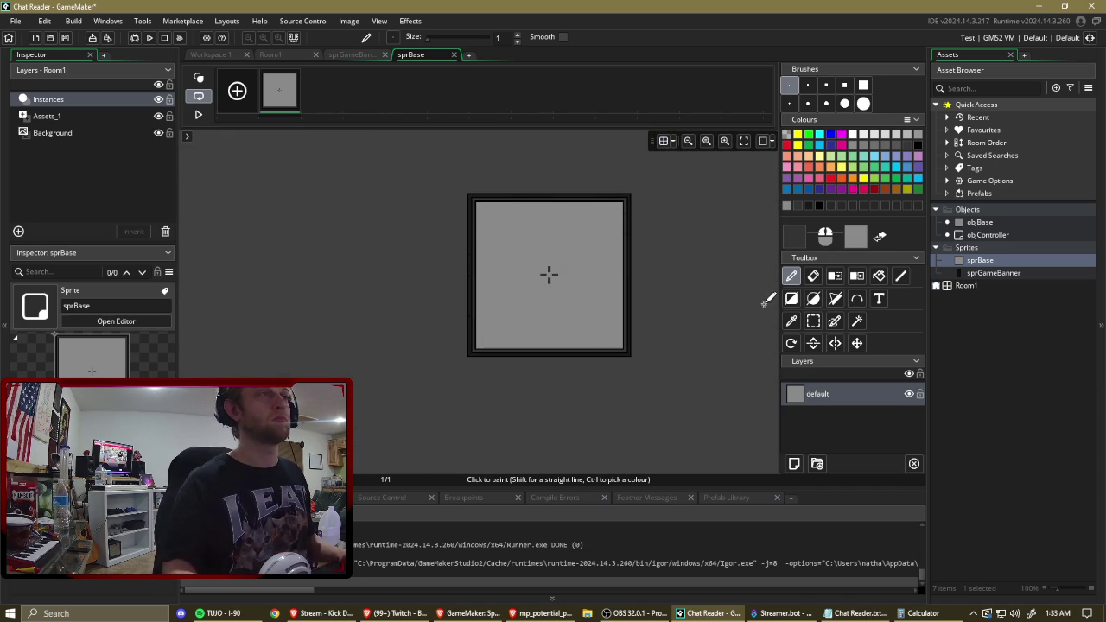
{"action": "left_click_drag", "start_coordinate": [718, 250], "coordinate": [717, 274]}
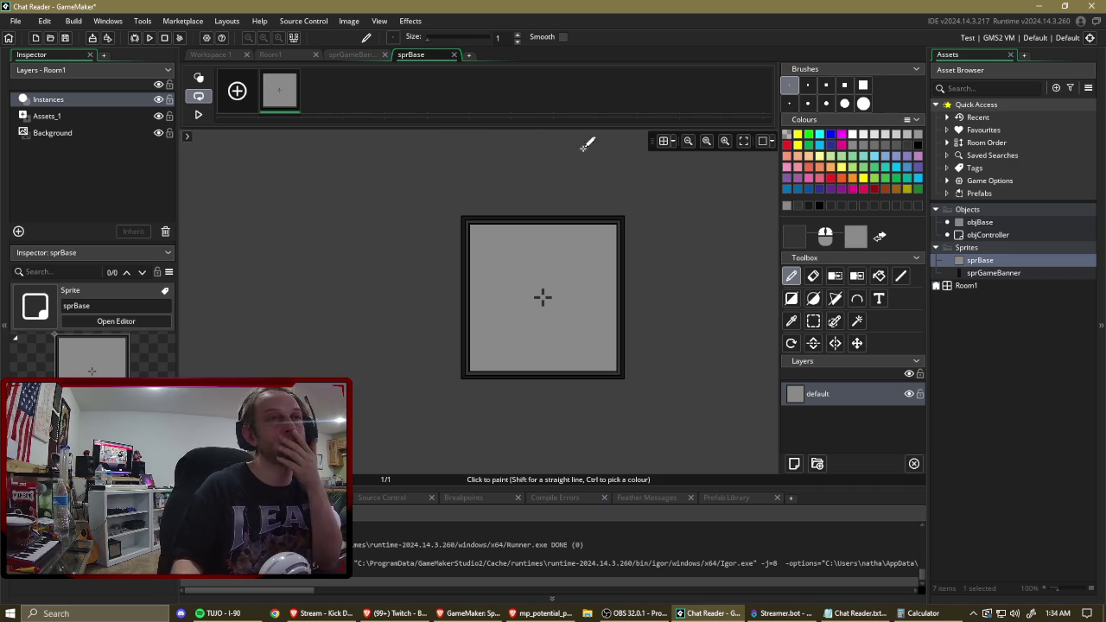
Create a new sprite named sprGunSmall in the Sprites folder.
{"action": "right_click", "coordinate": [976, 252]}
{"action": "mouse_move", "coordinate": [988, 257]}
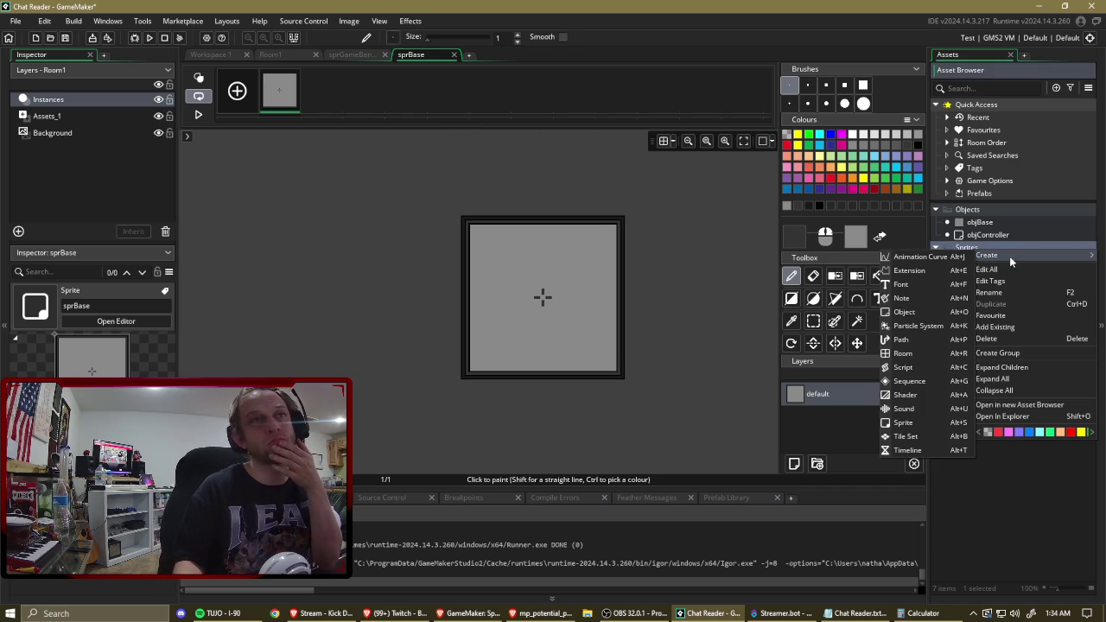
{"action": "left_click", "coordinate": [936, 421]}
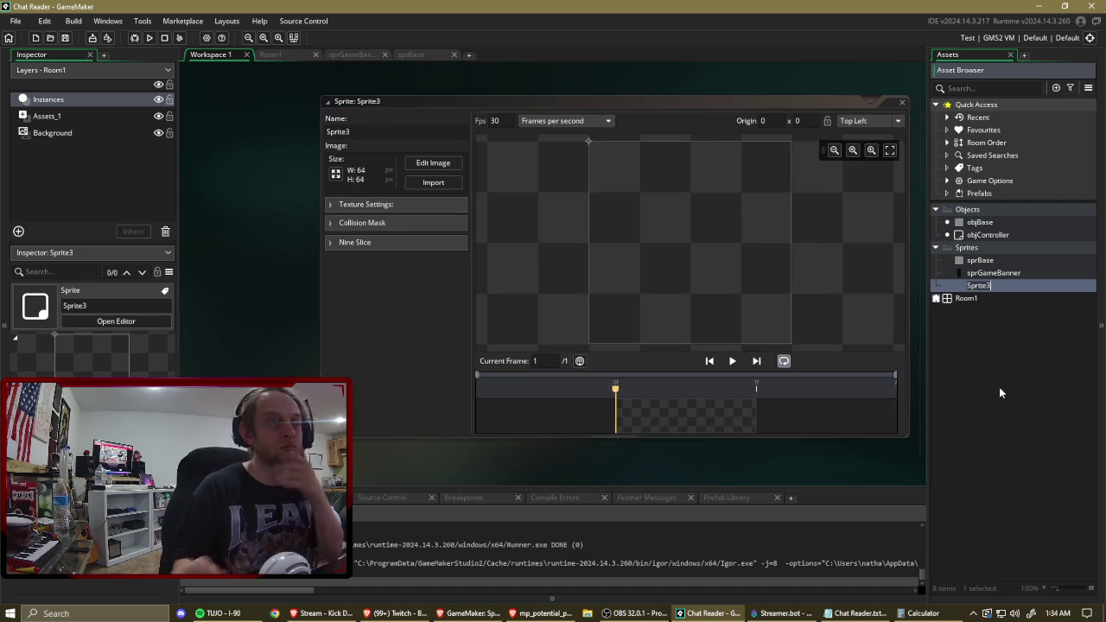
{"action": "type", "text": "sprGun"}
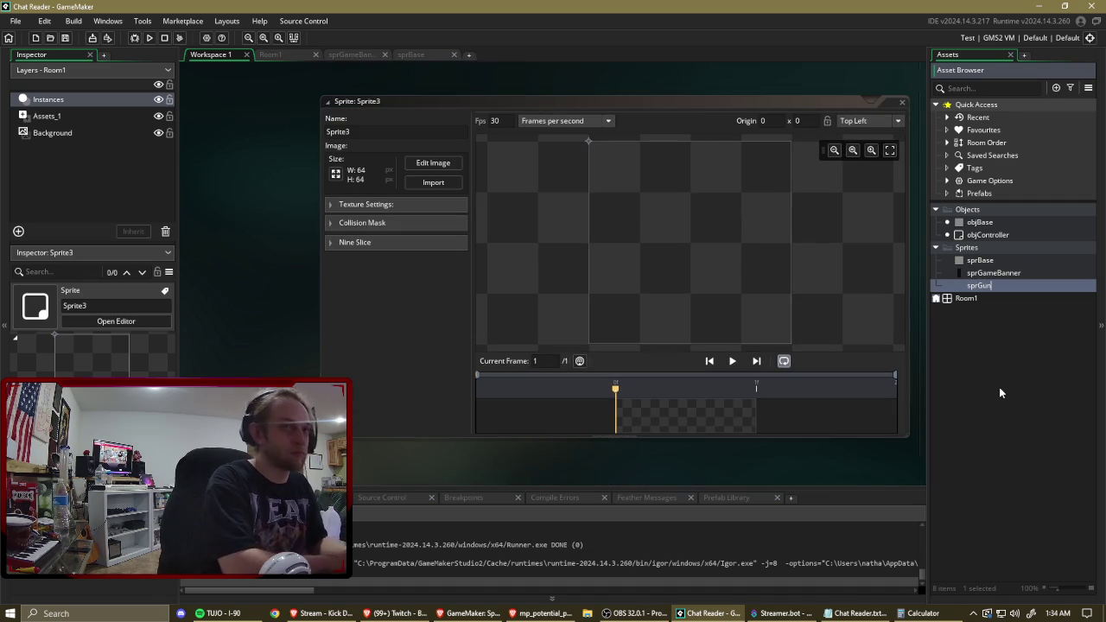
{"action": "type", "text": "Small"}
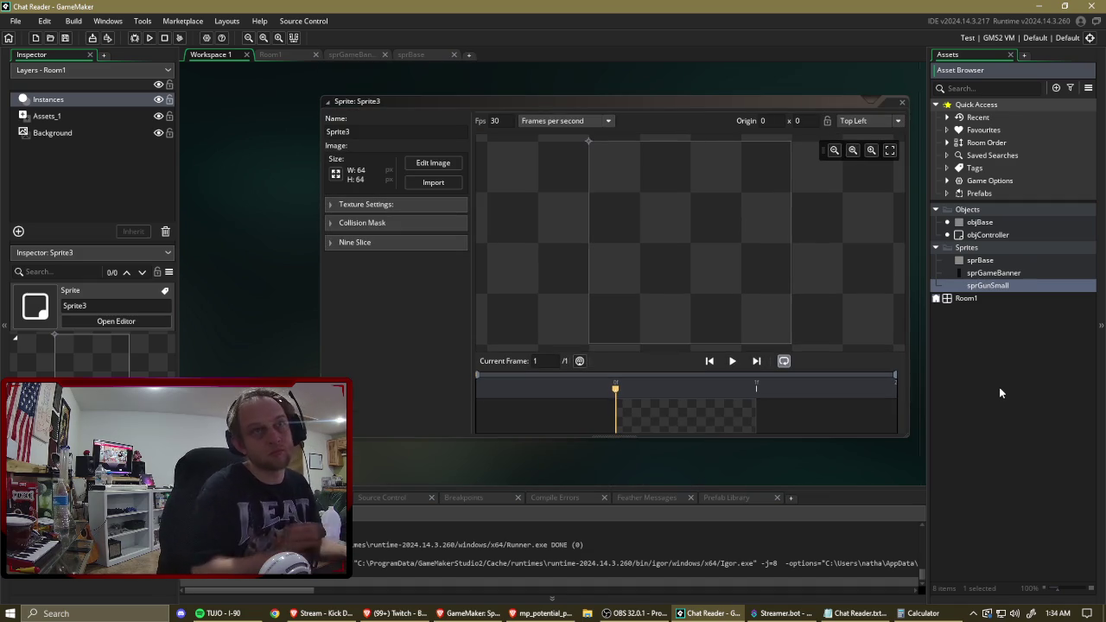
{"action": "key", "text": "Return"}
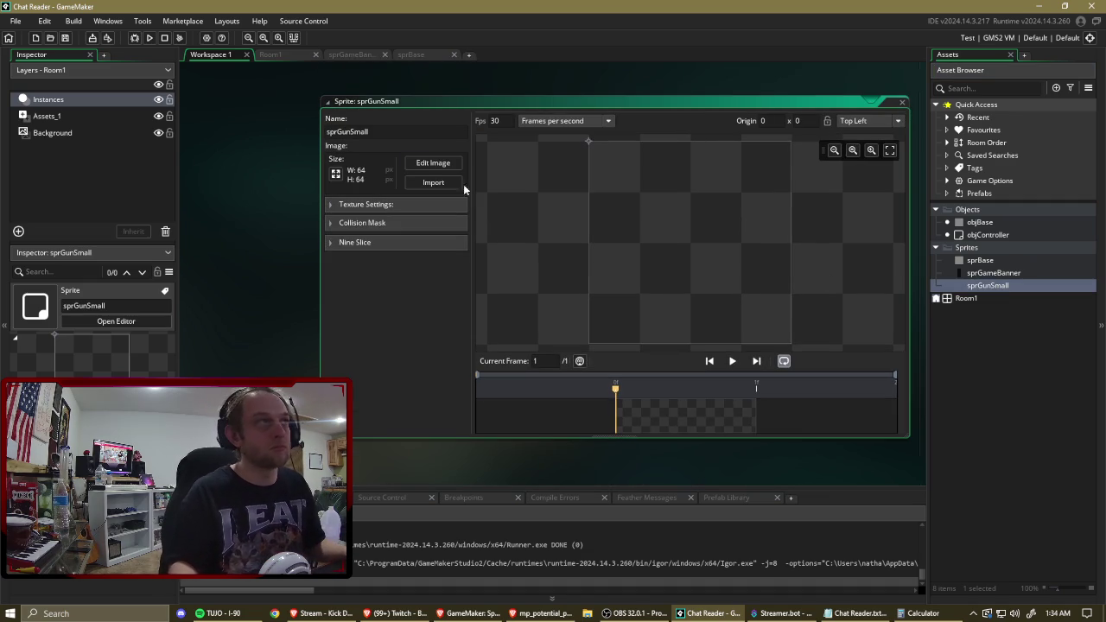
Draw a black circle outline in the lower part of the sprGunSmall canvas, with the grid shown.
{"action": "left_click", "coordinate": [433, 162]}
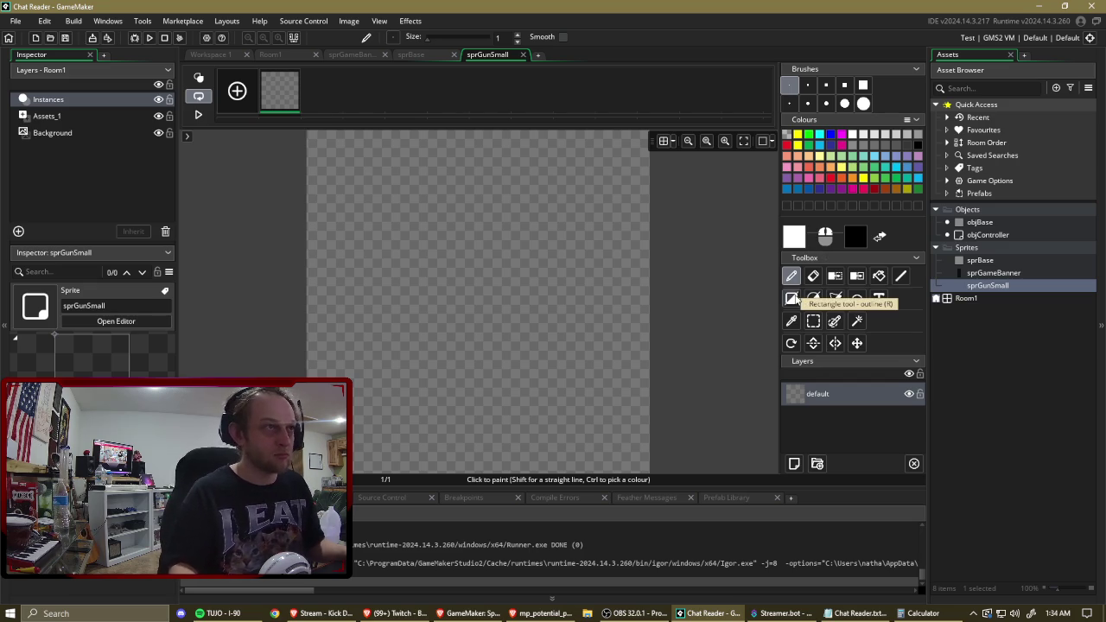
{"action": "left_click", "coordinate": [664, 141]}
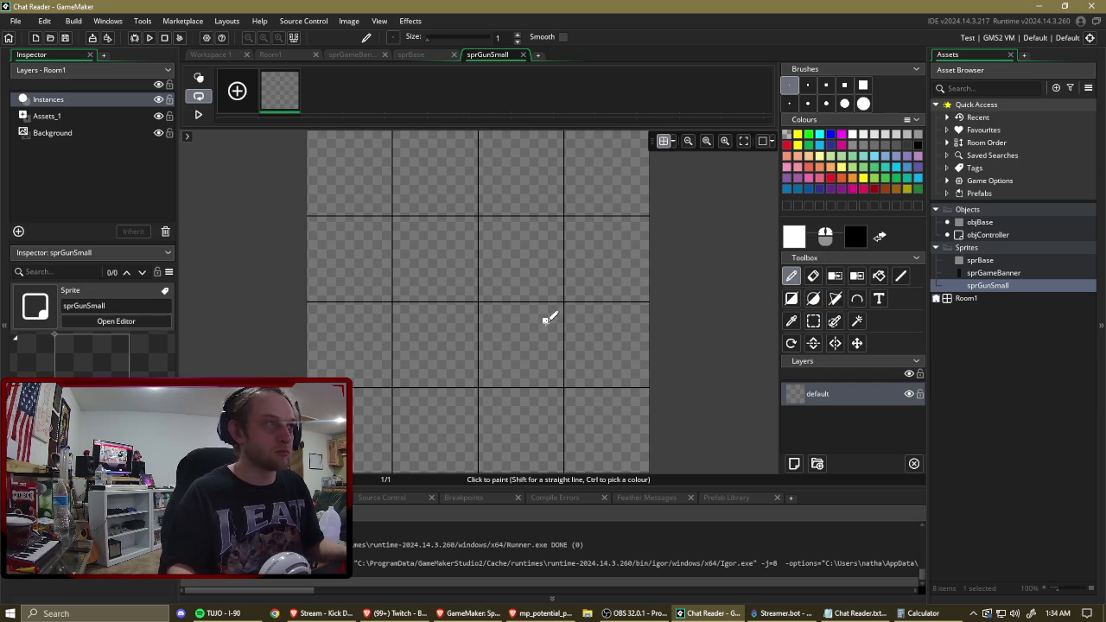
{"action": "left_click", "coordinate": [814, 299]}
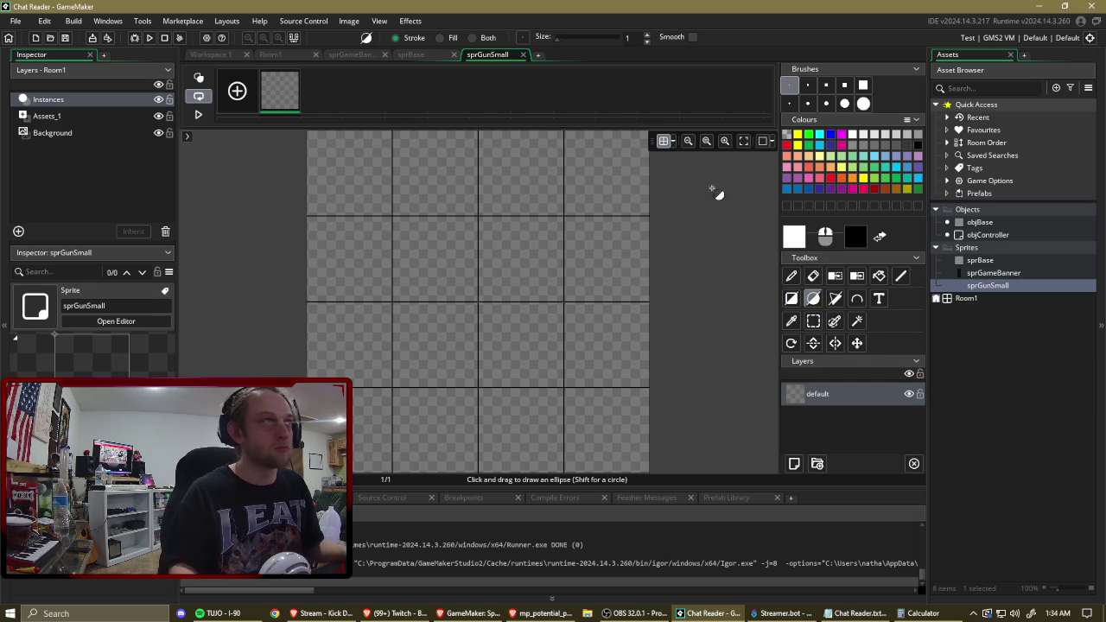
{"action": "left_click", "coordinate": [919, 145]}
{"action": "left_click_drag", "start_coordinate": [395, 304], "coordinate": [563, 473]}
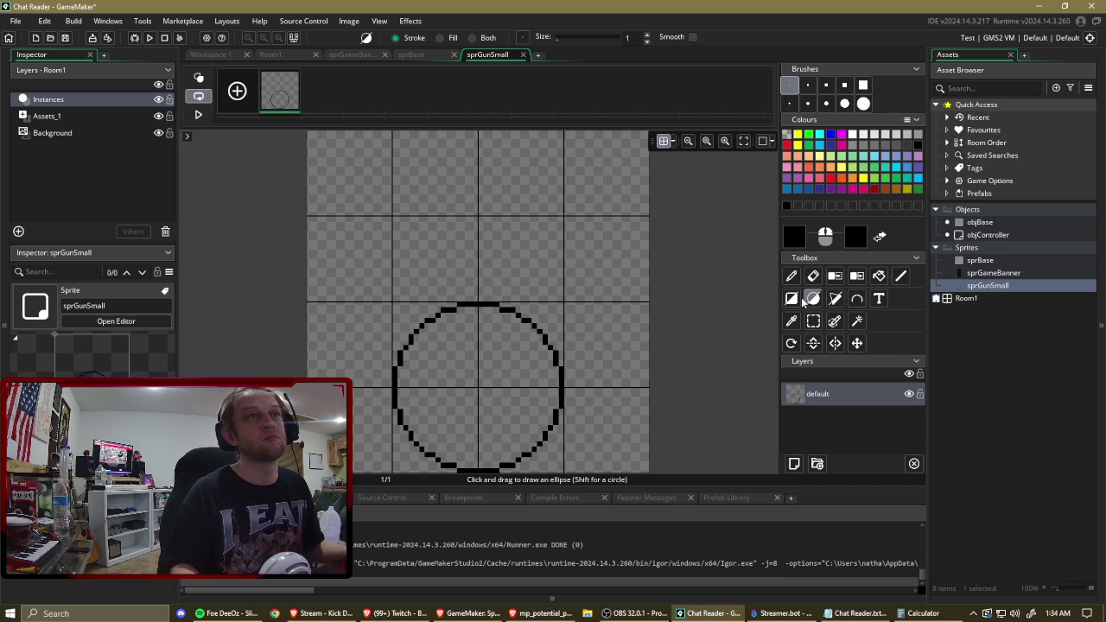
Draw two vertical black lines up from the circle to form the barrel.
{"action": "left_click", "coordinate": [901, 276]}
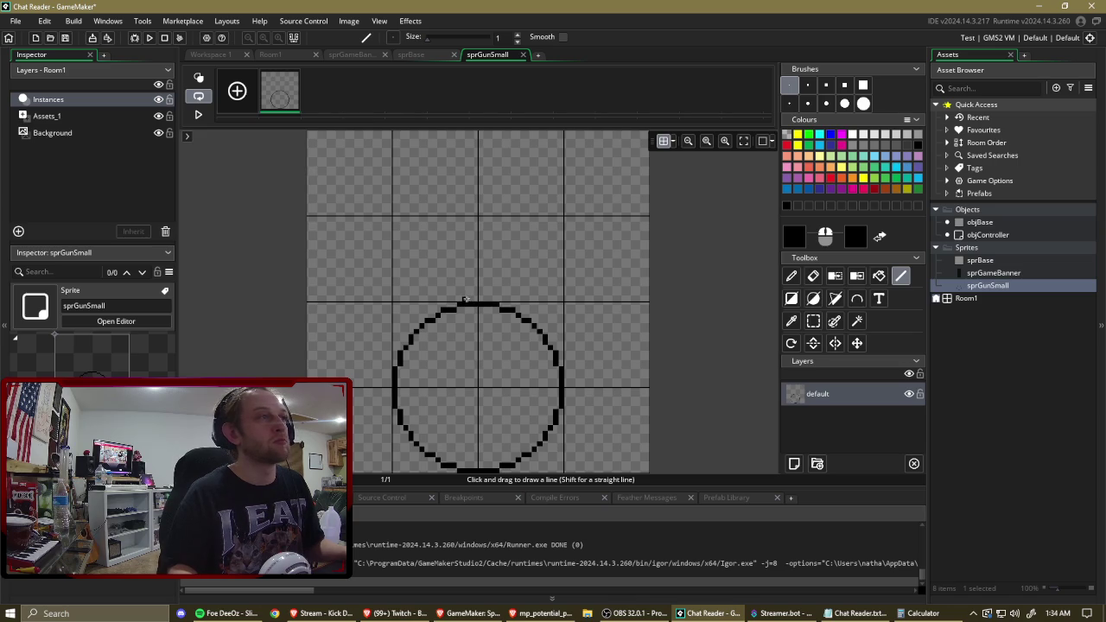
{"action": "left_click_drag", "start_coordinate": [466, 299], "coordinate": [466, 218]}
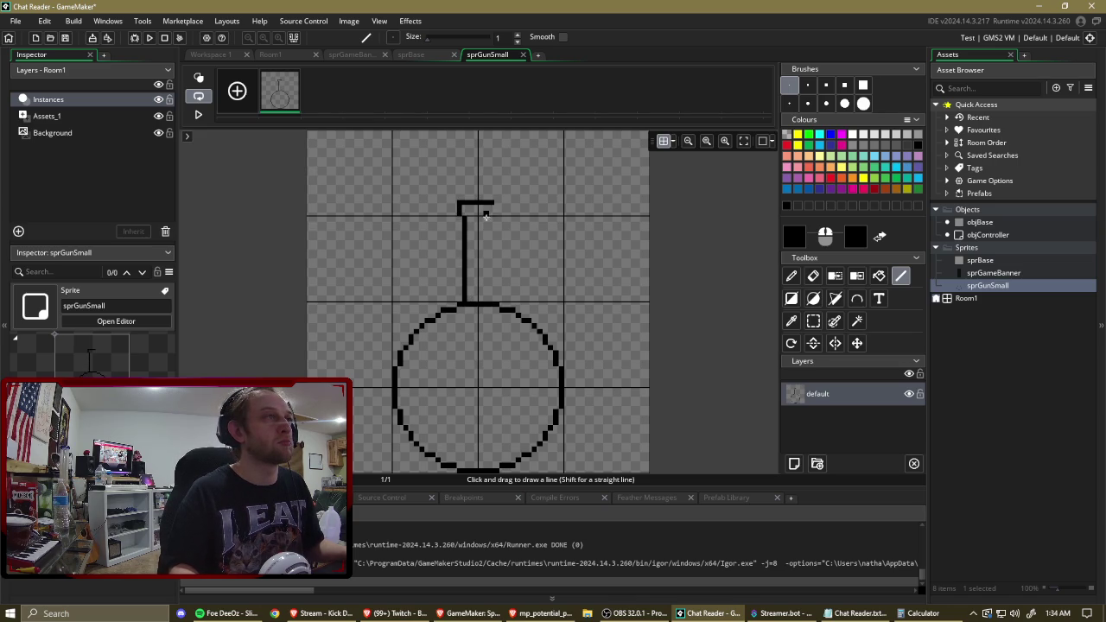
{"action": "left_click_drag", "start_coordinate": [491, 299], "coordinate": [492, 210]}
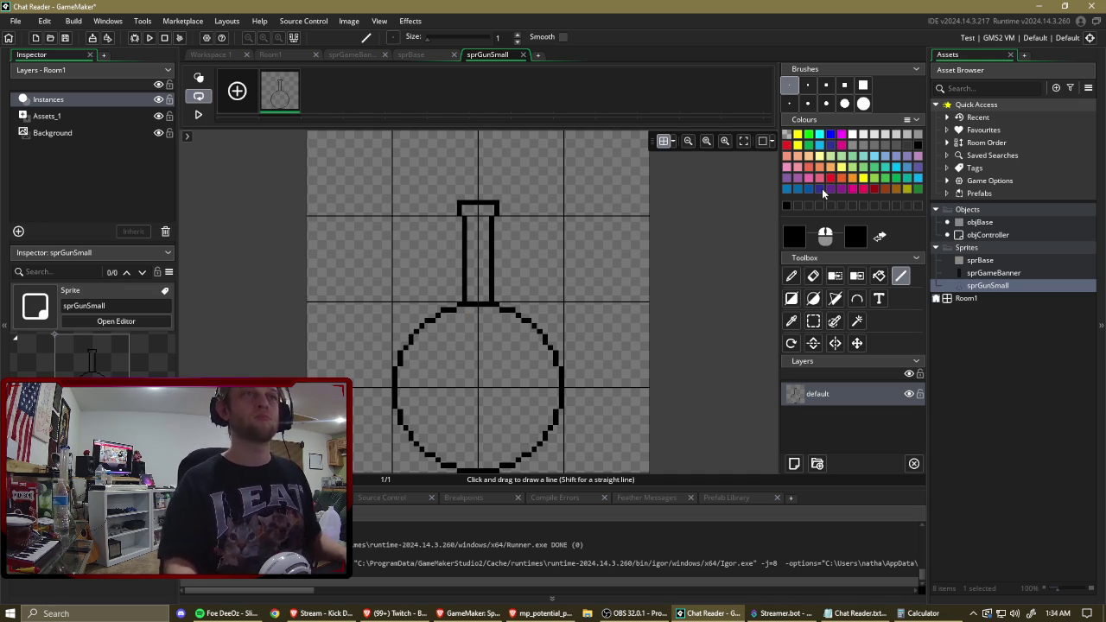
Fill the gun's round body and barrel with dark grey.
{"action": "left_click", "coordinate": [823, 193]}
{"action": "left_click", "coordinate": [888, 148]}
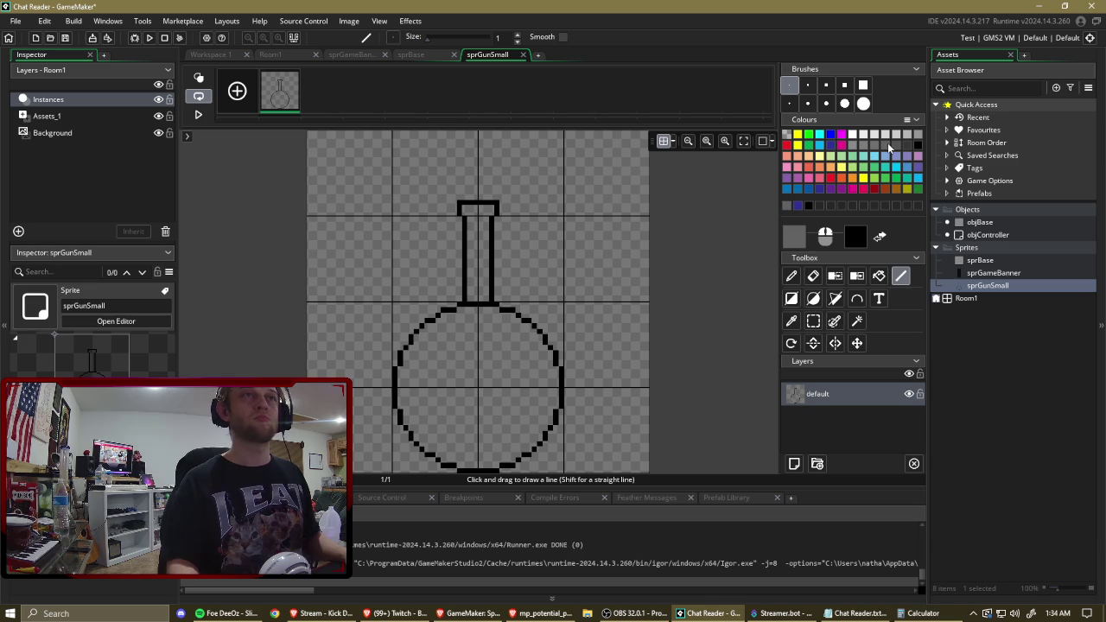
{"action": "left_click", "coordinate": [907, 147]}
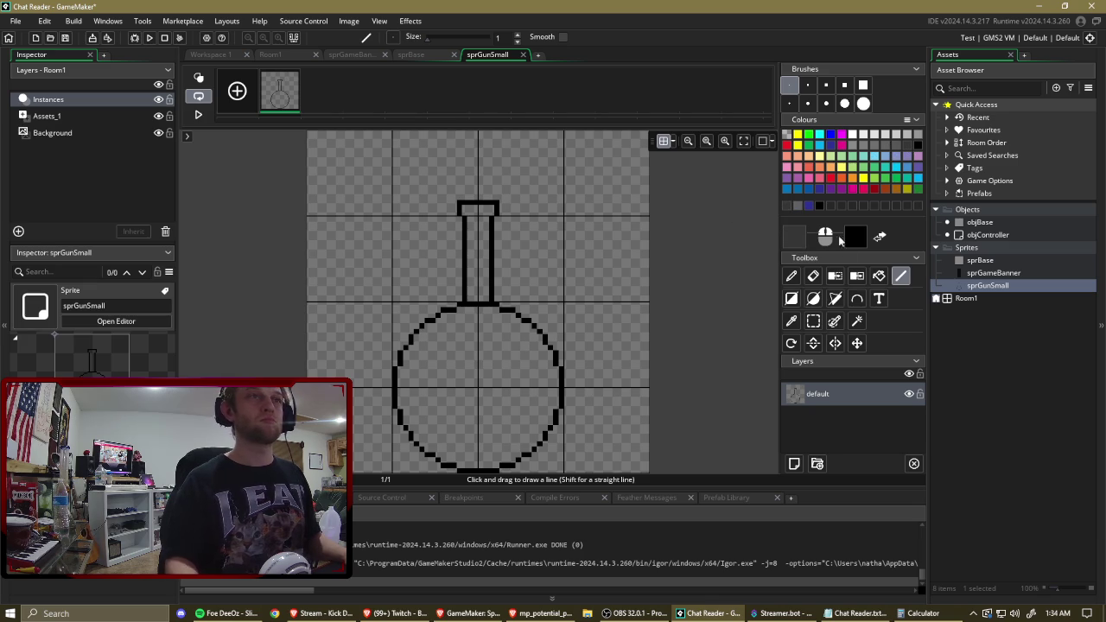
{"action": "left_click", "coordinate": [879, 276]}
{"action": "left_click", "coordinate": [468, 378]}
{"action": "left_click", "coordinate": [487, 278]}
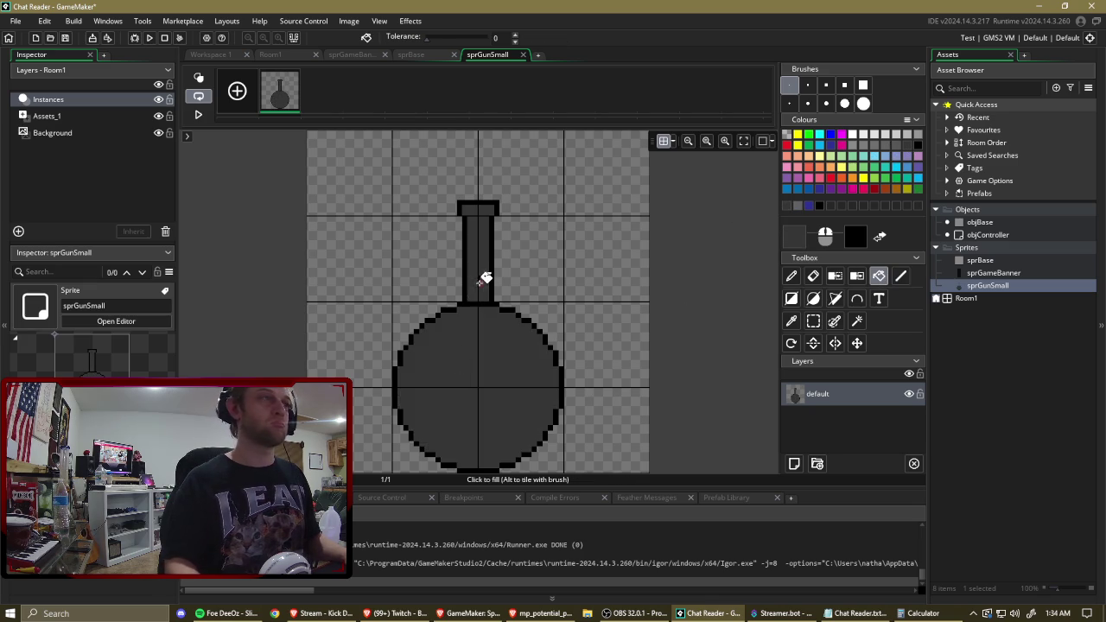
Pencil a dark-red horizontal bar across the body with a short vertical mark at its middle.
{"action": "left_click", "coordinate": [792, 276]}
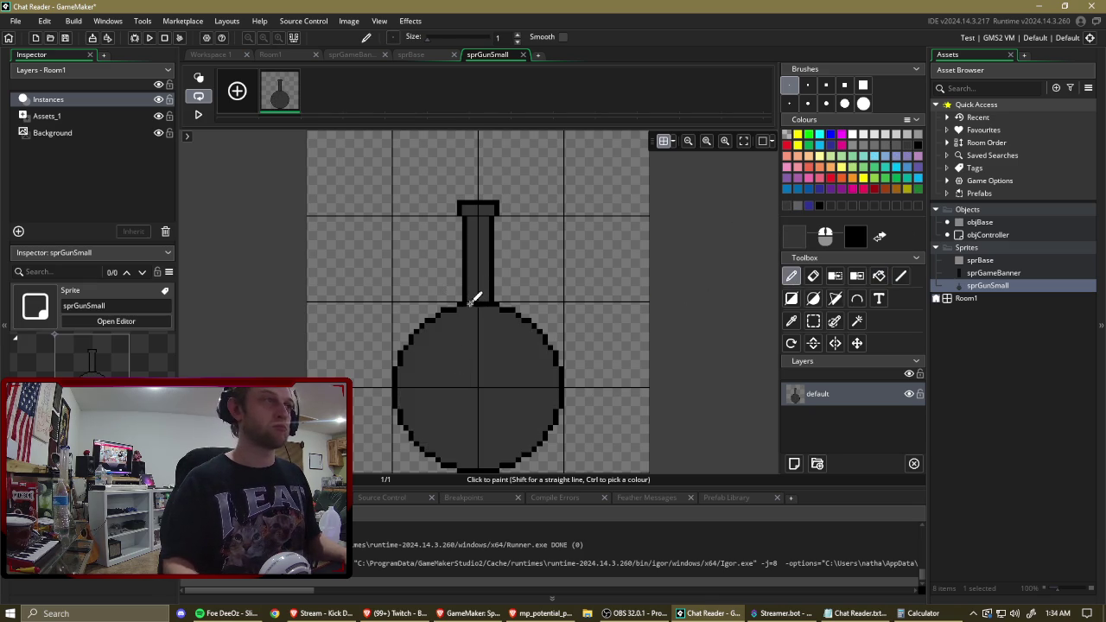
{"action": "left_click", "coordinate": [874, 190]}
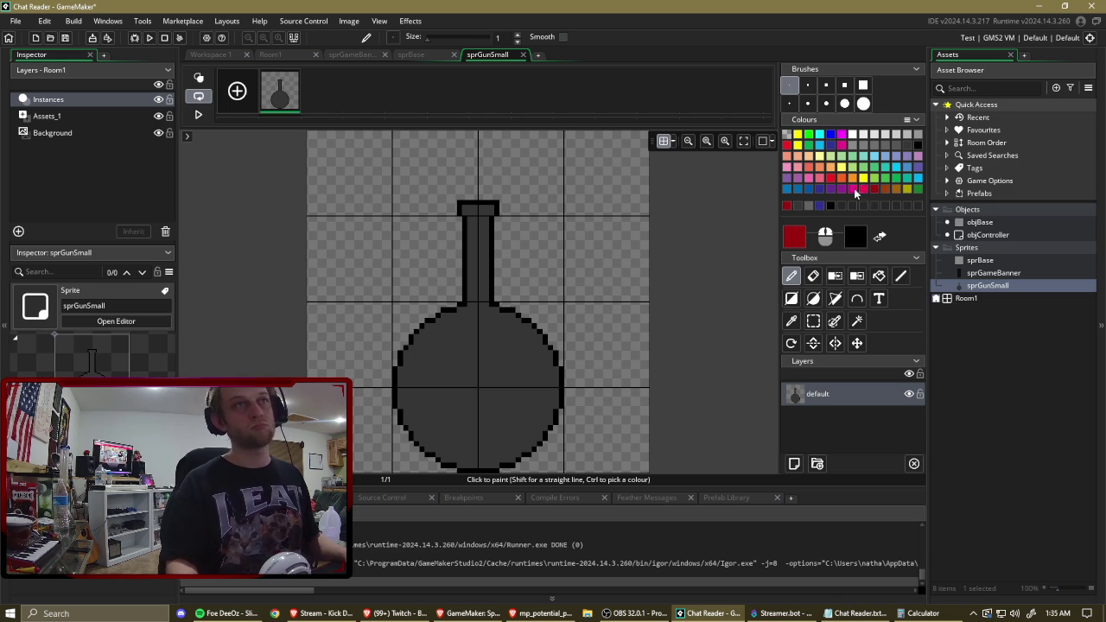
{"action": "double_click", "coordinate": [794, 236]}
{"action": "left_click", "coordinate": [339, 230]}
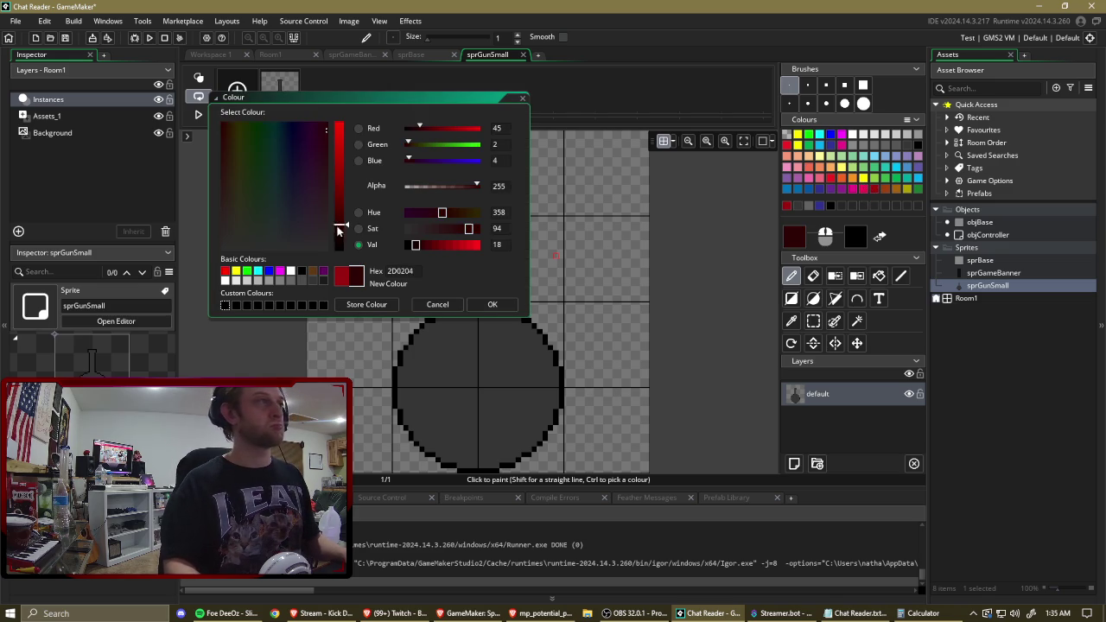
{"action": "left_click", "coordinate": [493, 304]}
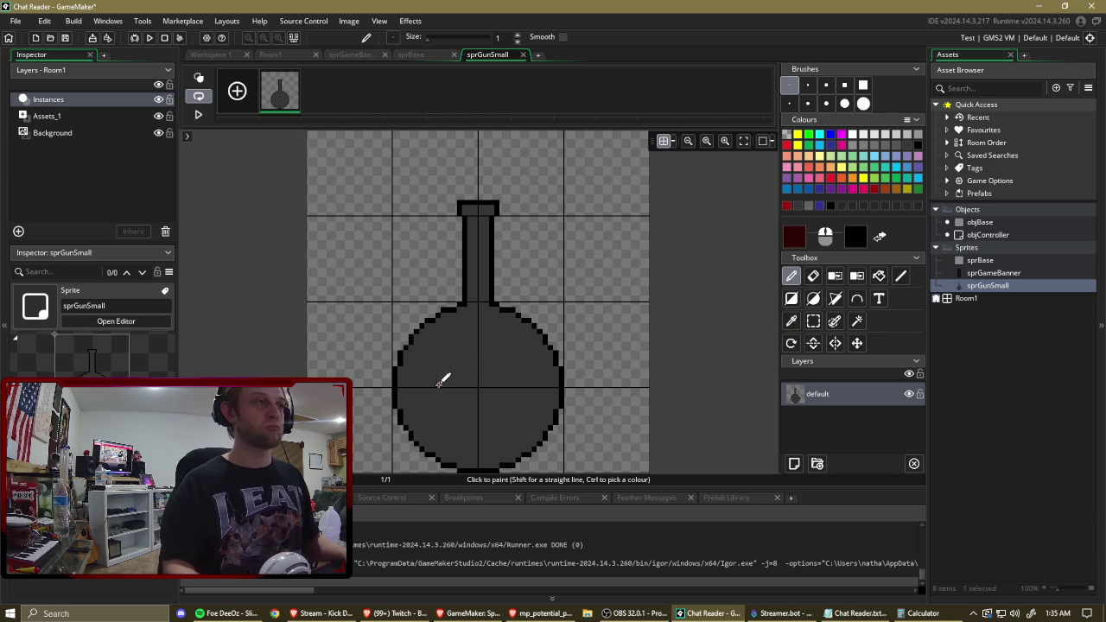
{"action": "left_click_drag", "start_coordinate": [435, 384], "coordinate": [522, 389]}
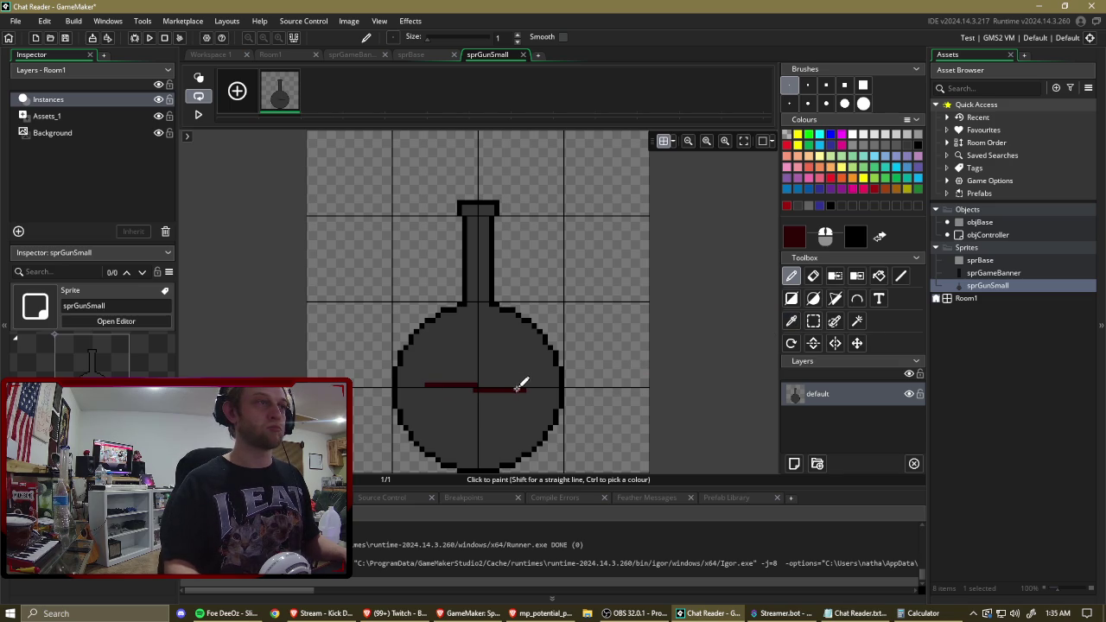
{"action": "left_click_drag", "start_coordinate": [479, 388], "coordinate": [427, 388]}
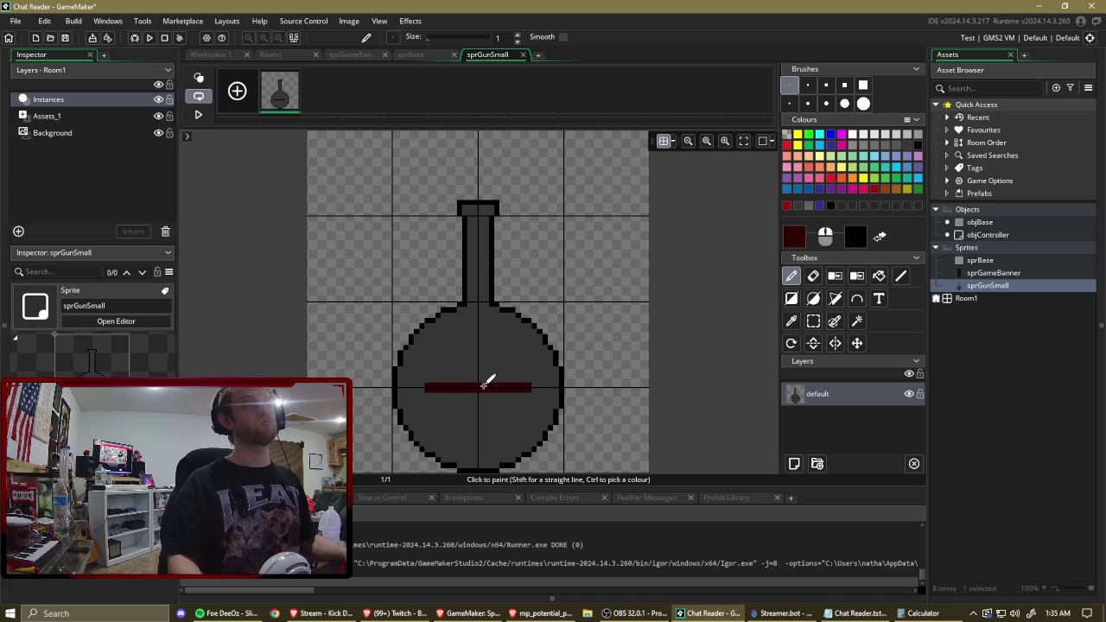
{"action": "left_click_drag", "start_coordinate": [482, 378], "coordinate": [482, 397]}
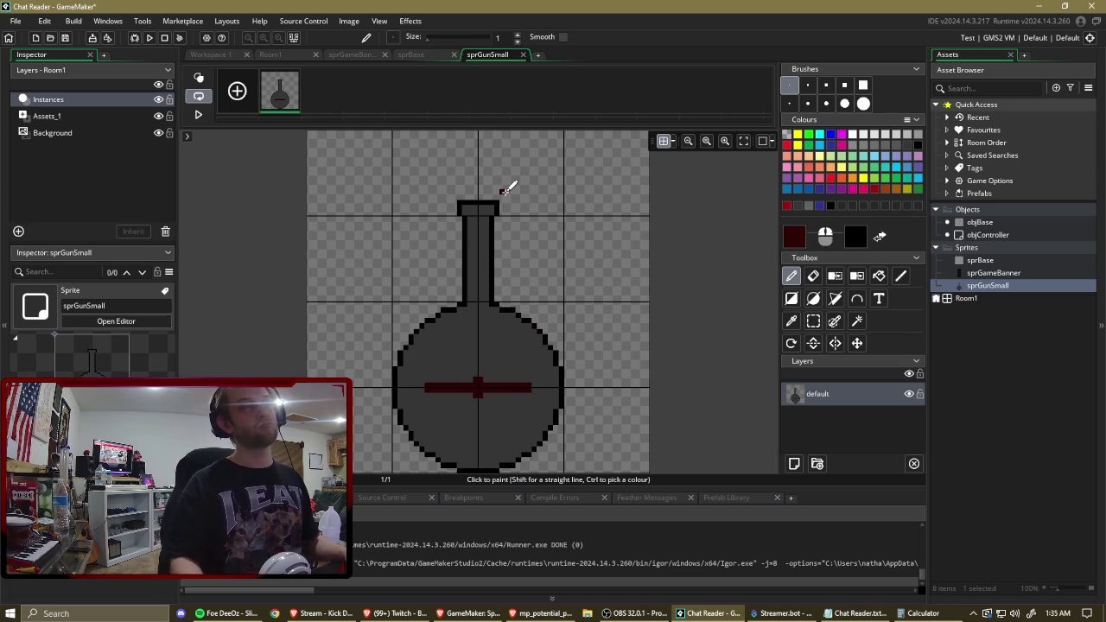
Set the drawing colour to grey 363636 and draw shading lines down the neck and into the bulb.
{"action": "left_click", "coordinate": [488, 350], "text": "ctrl"}
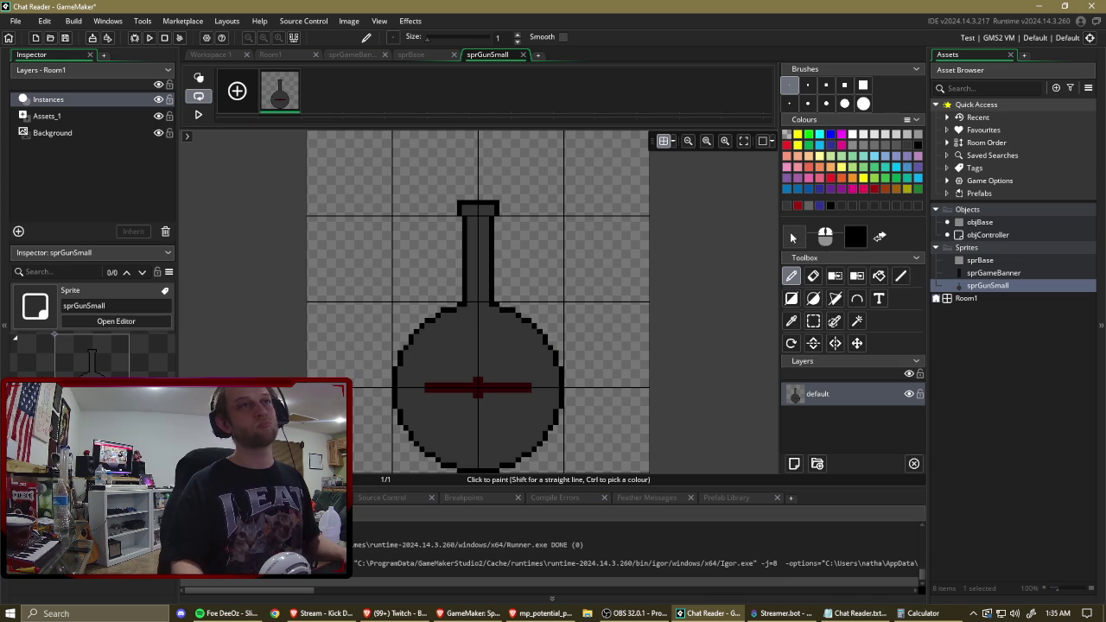
{"action": "left_click", "coordinate": [794, 238]}
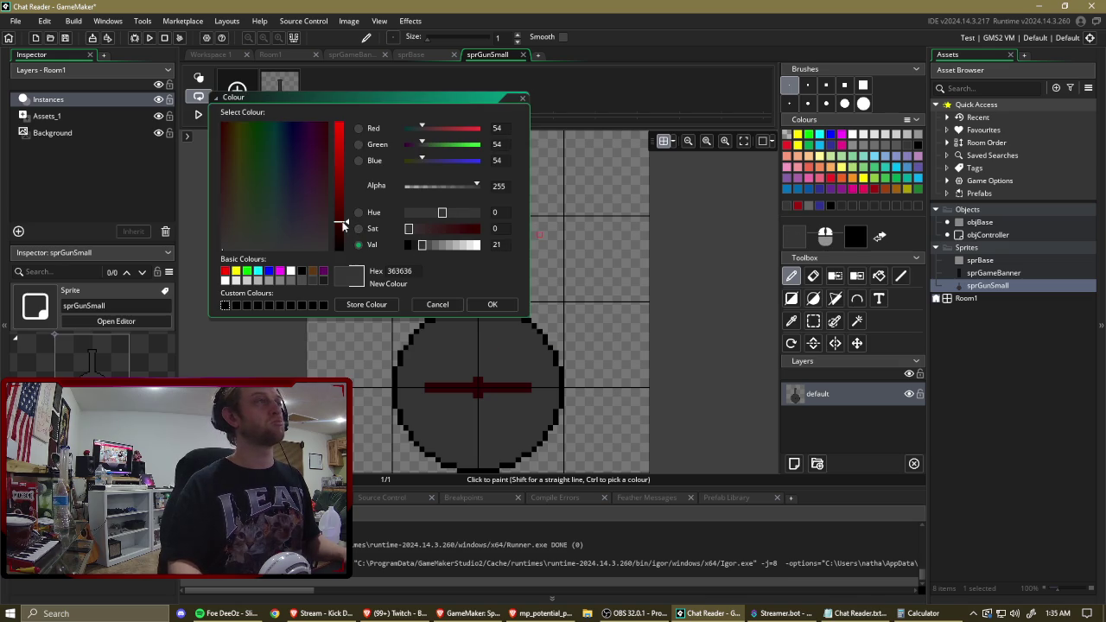
{"action": "left_click", "coordinate": [492, 304]}
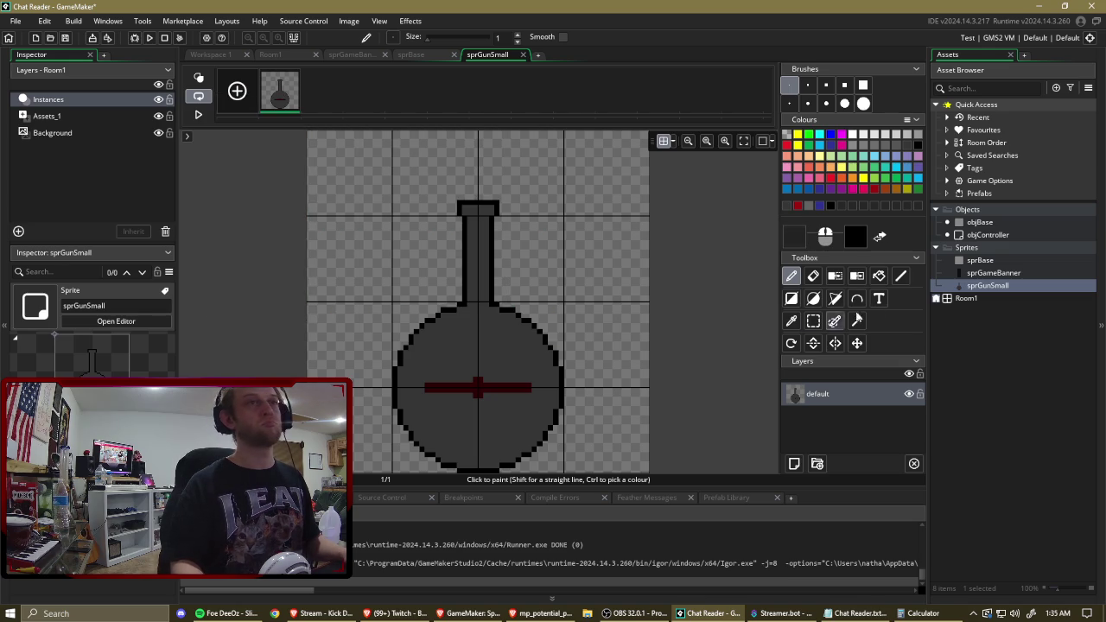
{"action": "left_click", "coordinate": [901, 275]}
{"action": "mouse_move", "coordinate": [477, 208]}
{"action": "left_mouse_down"}
{"action": "mouse_move", "coordinate": [475, 370]}
{"action": "mouse_move", "coordinate": [482, 205]}
{"action": "left_mouse_up"}
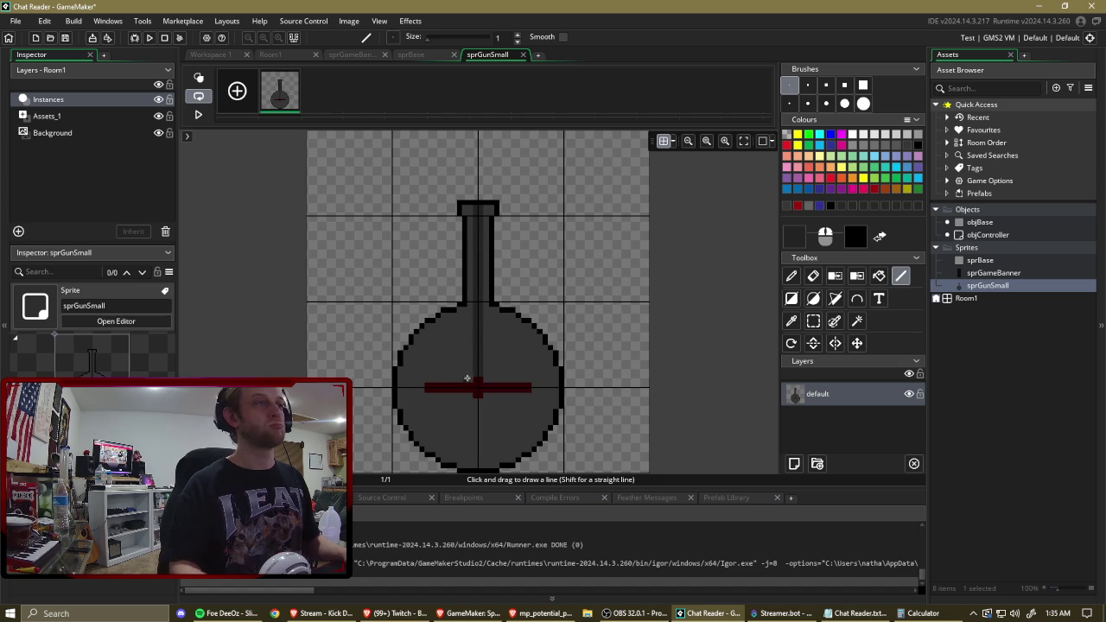
{"action": "mouse_move", "coordinate": [470, 376]}
{"action": "left_mouse_down"}
{"action": "mouse_move", "coordinate": [468, 332]}
{"action": "mouse_move", "coordinate": [487, 370]}
{"action": "left_mouse_up"}
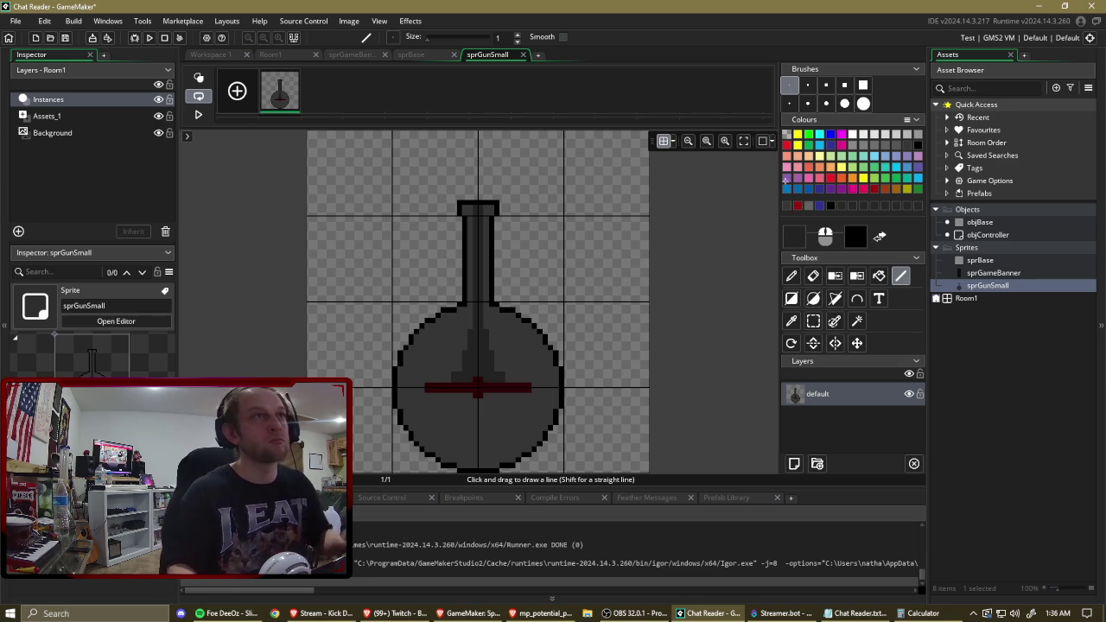
{"action": "left_click", "coordinate": [813, 320]}
Turn the selected neck top into a brush and try stamping it higher, then undo.
{"action": "left_click_drag", "start_coordinate": [445, 191], "coordinate": [537, 253]}
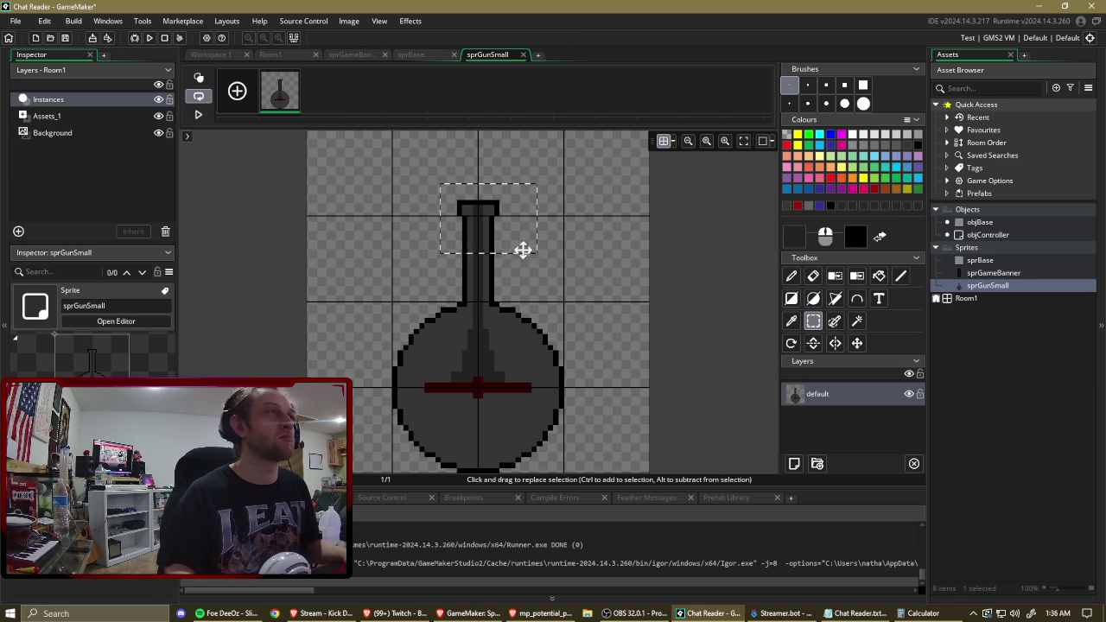
{"action": "key", "text": "ctrl+b"}
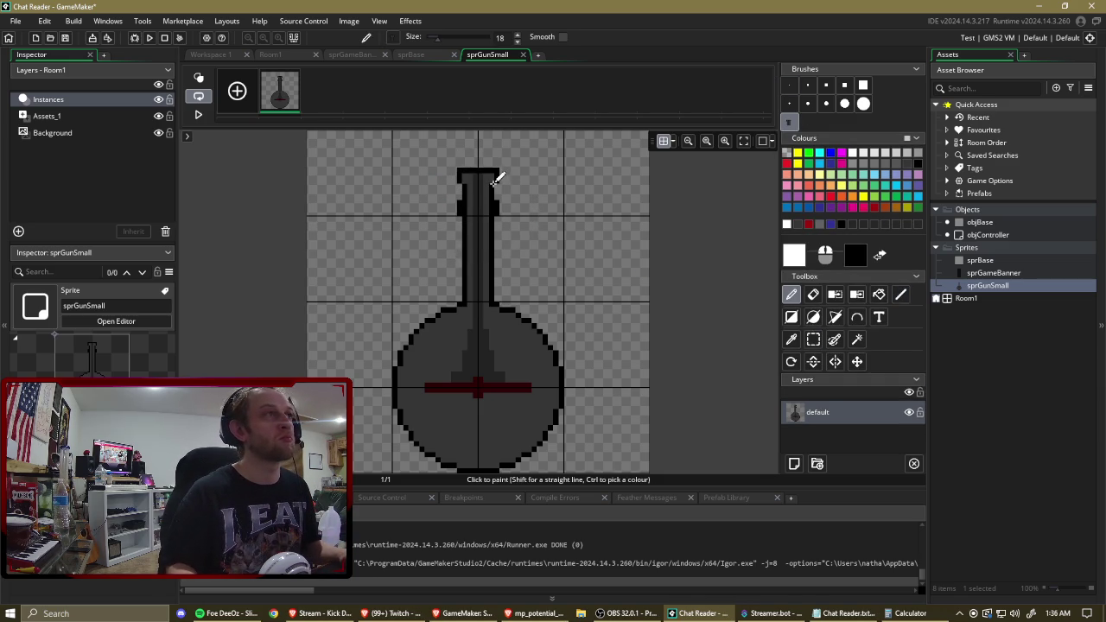
{"action": "left_click", "coordinate": [497, 141]}
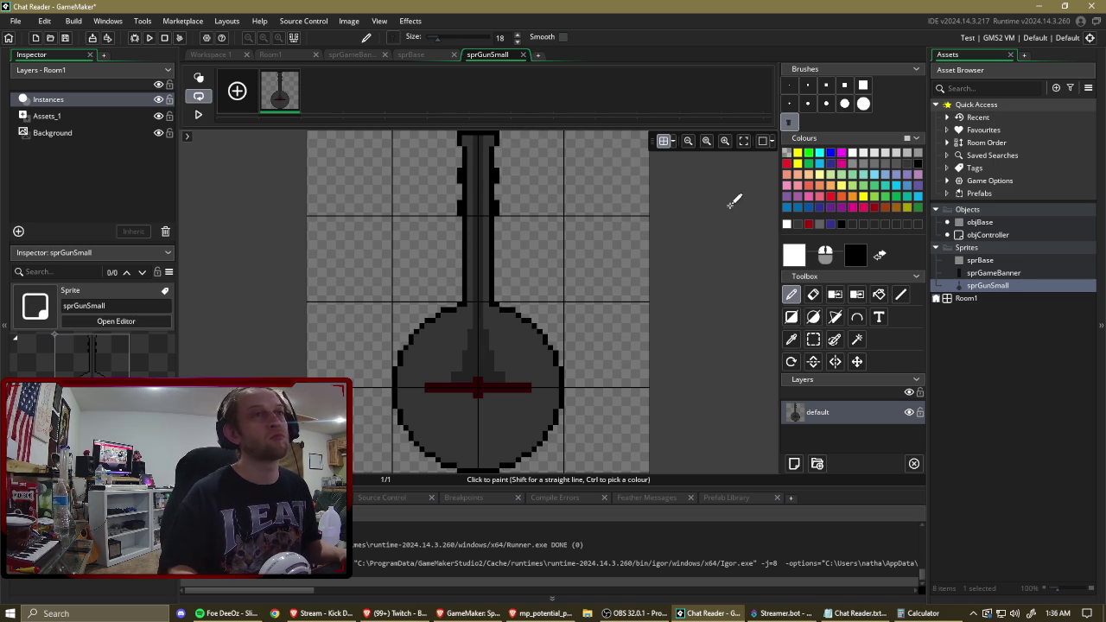
{"action": "key", "text": "ctrl+z"}
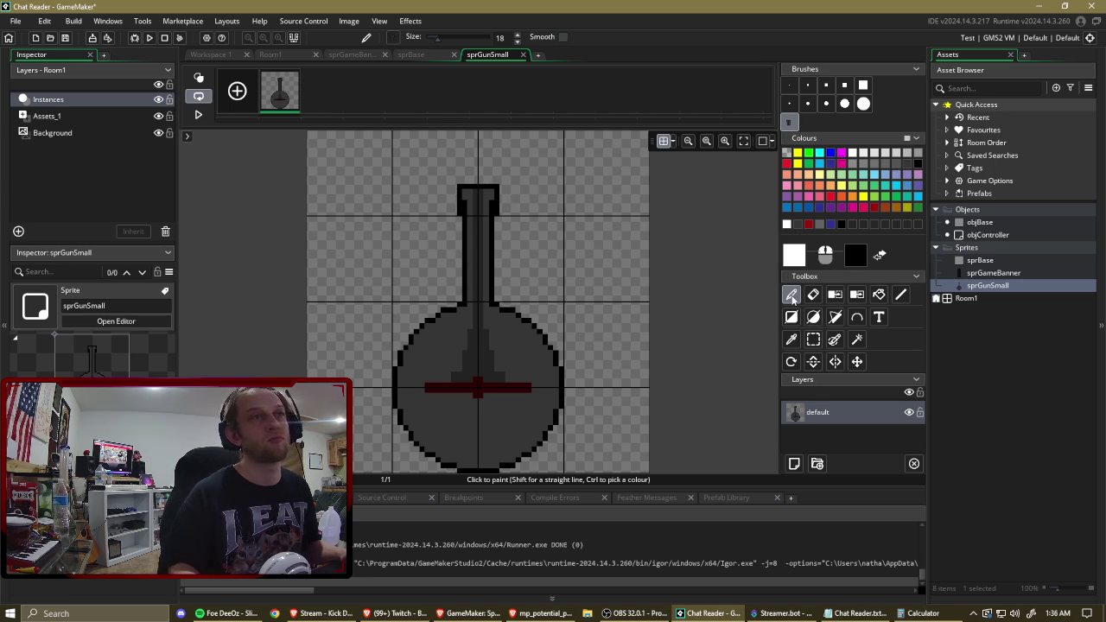
Eyedrop the grey and pencil the neck's top cap with a size-1 brush.
{"action": "left_click", "coordinate": [484, 195], "text": "ctrl"}
{"action": "left_click", "coordinate": [790, 85]}
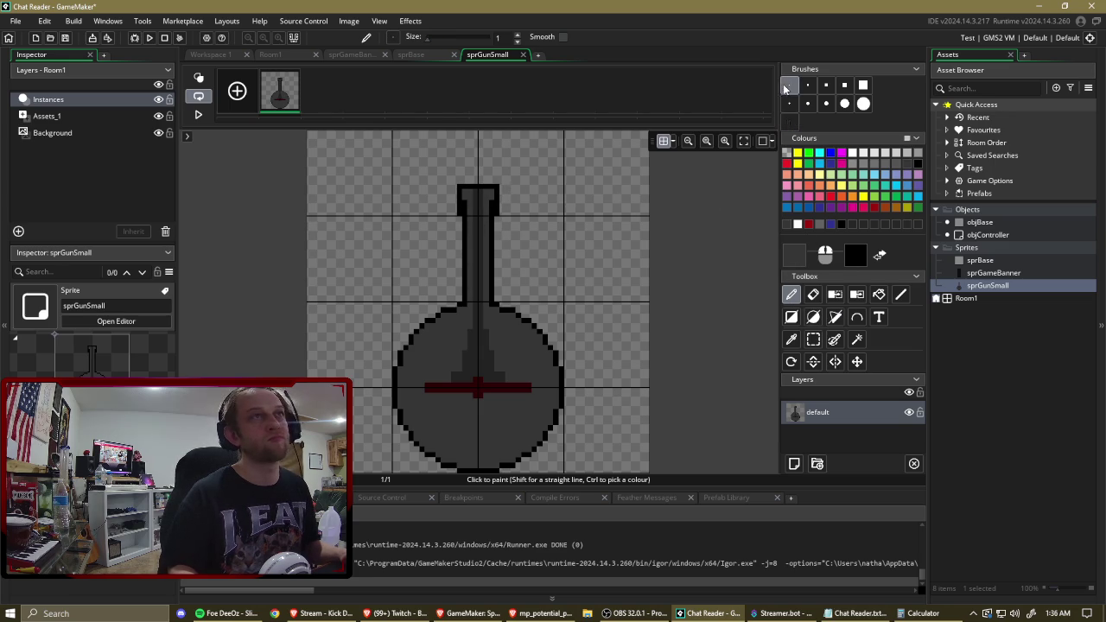
{"action": "left_click_drag", "start_coordinate": [484, 193], "coordinate": [469, 205]}
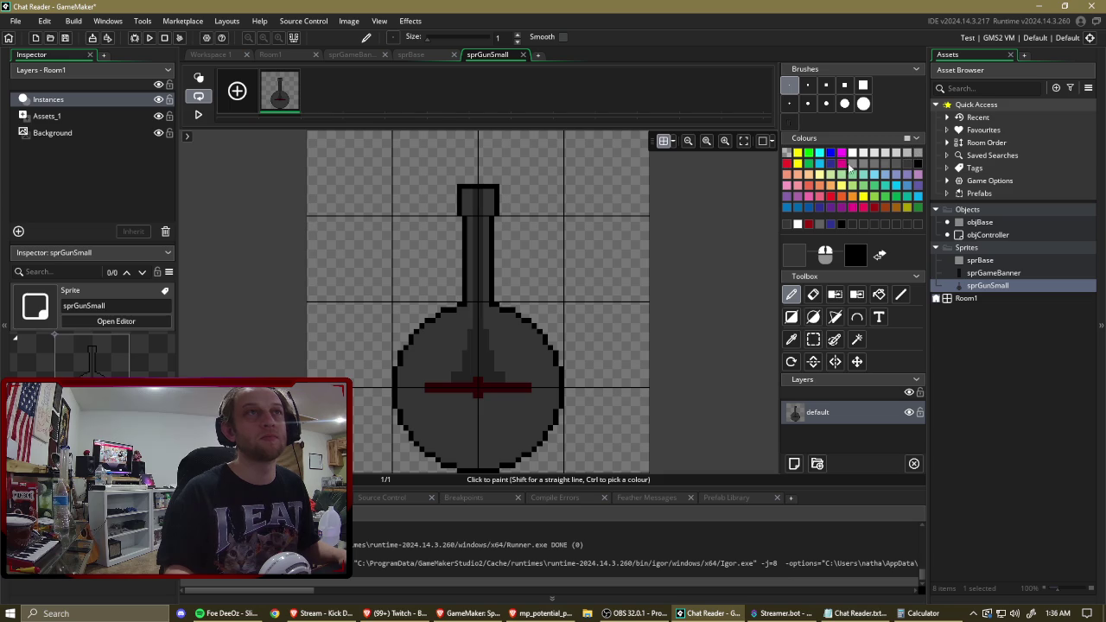
Draw a lighter grey elliptical ring inside the gun sprite's bulb.
{"action": "left_click", "coordinate": [875, 164]}
{"action": "left_click", "coordinate": [887, 164]}
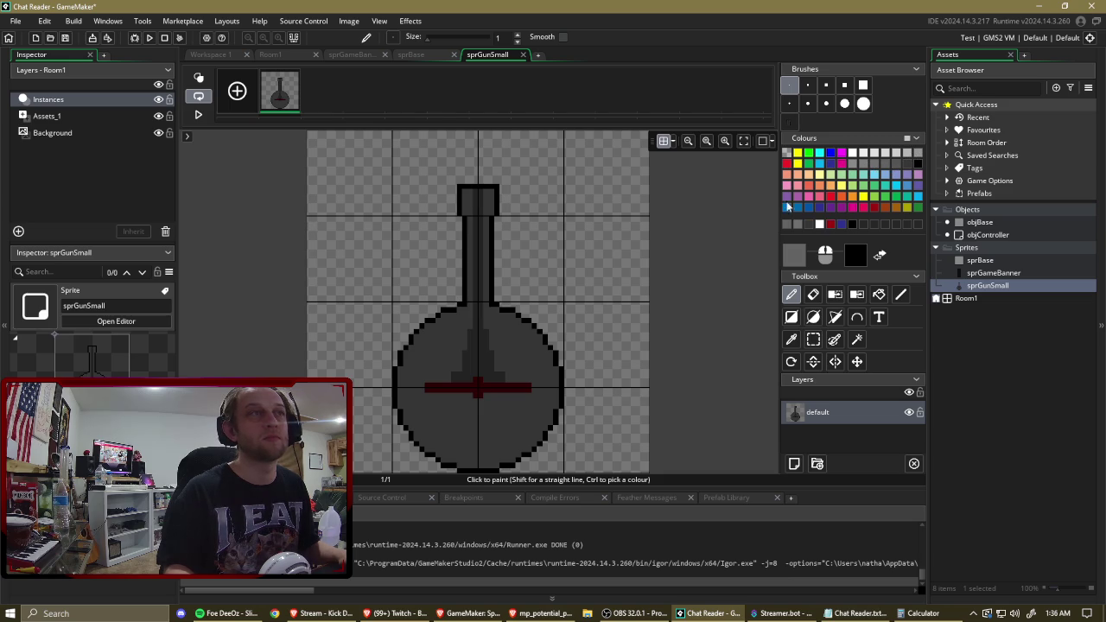
{"action": "left_click", "coordinate": [812, 317]}
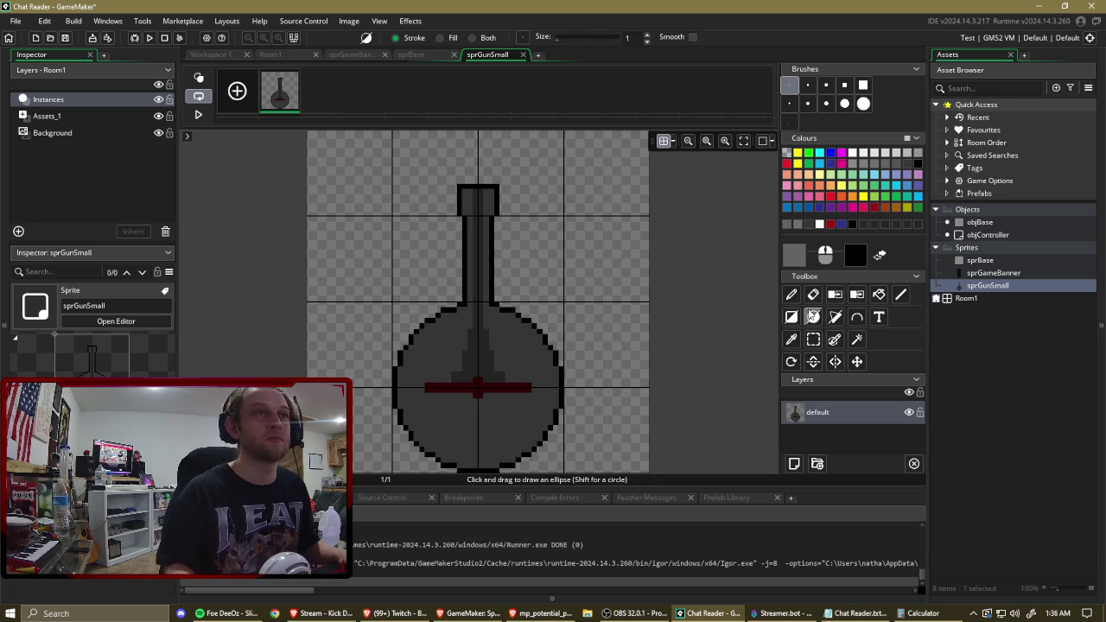
{"action": "mouse_move", "coordinate": [407, 317]}
{"action": "left_mouse_down"}
{"action": "mouse_move", "coordinate": [572, 471]}
{"action": "mouse_move", "coordinate": [562, 467]}
{"action": "left_mouse_up"}
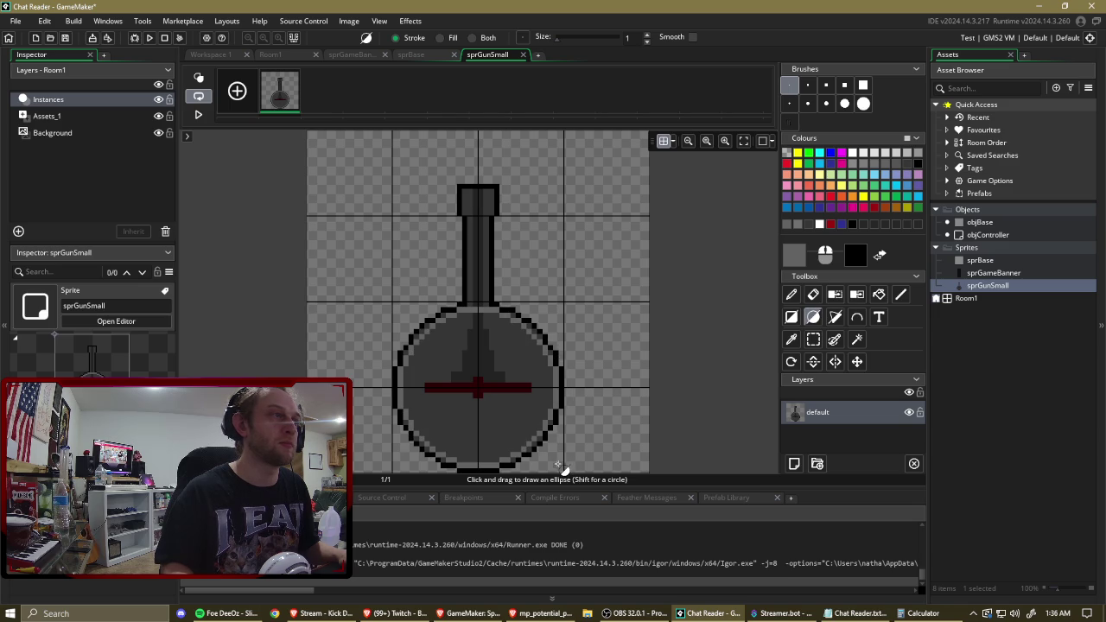
Pencil the pixels joining the ring to the neck, zoom out, and open objController.
{"action": "left_click", "coordinate": [792, 295]}
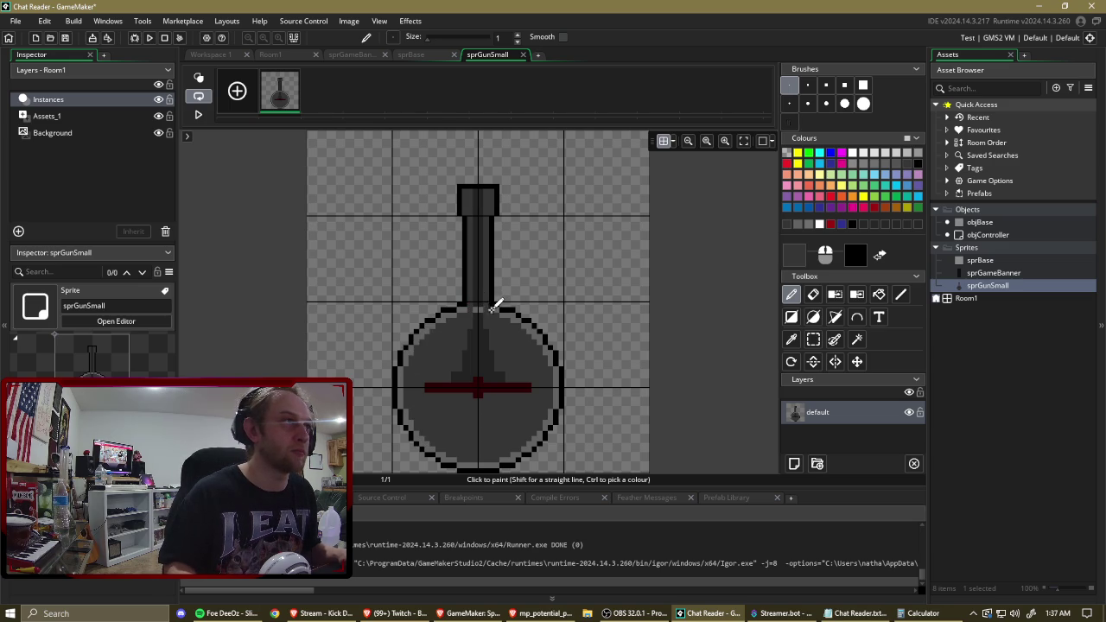
{"action": "left_click", "coordinate": [481, 302]}
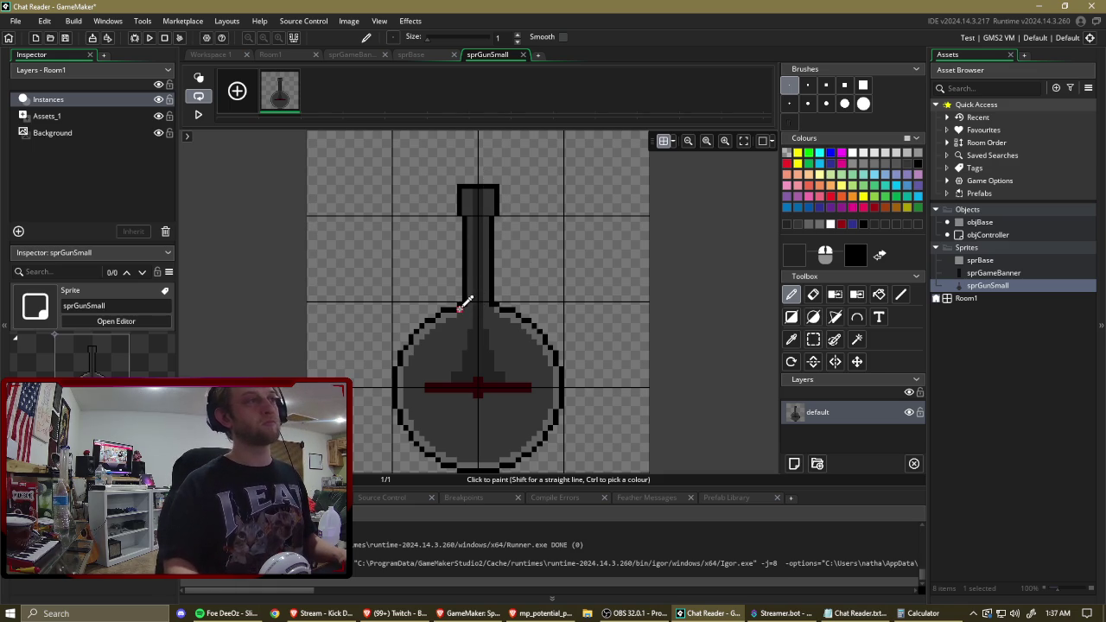
{"action": "left_click", "coordinate": [707, 142]}
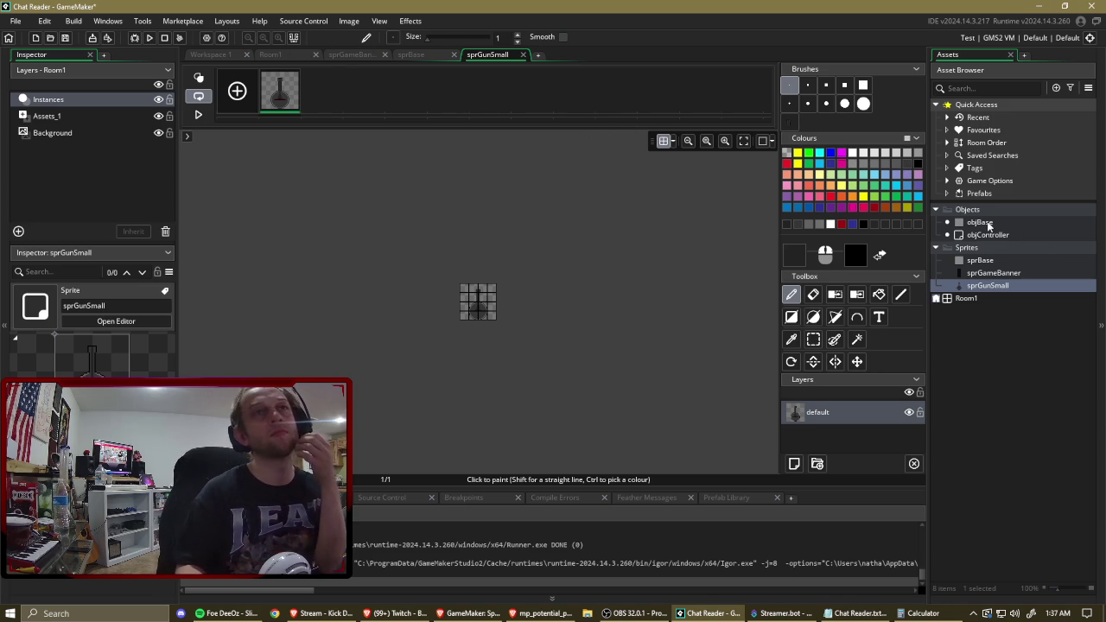
{"action": "double_click", "coordinate": [998, 235]}
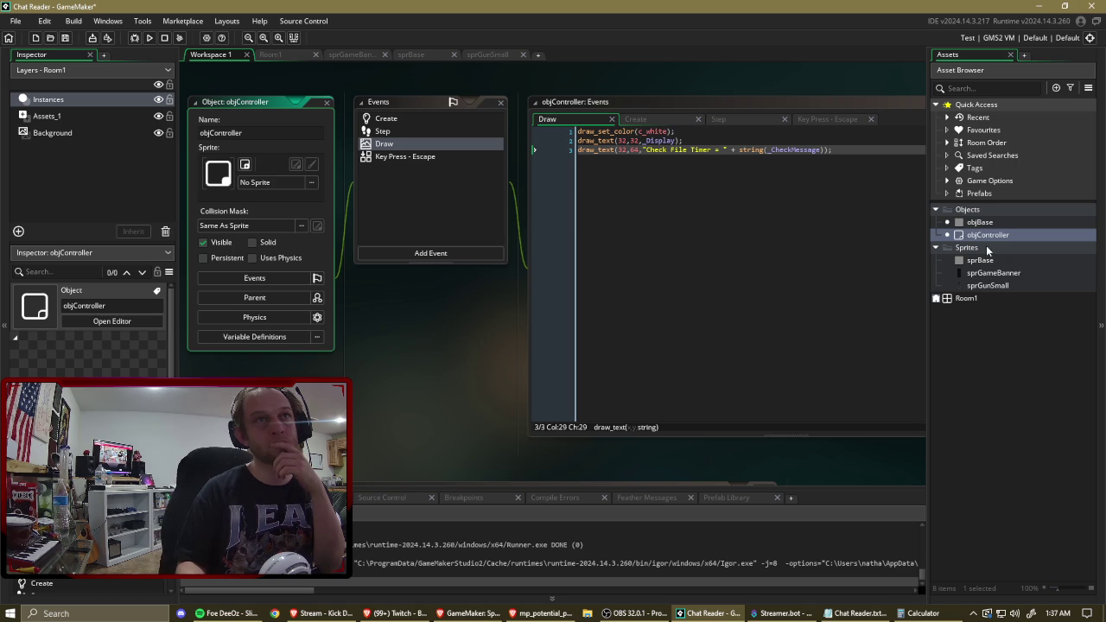
Enter x = objBase.x; and y = objBase.y; as objGunSmall's Step code.
{"action": "right_click", "coordinate": [968, 209]}
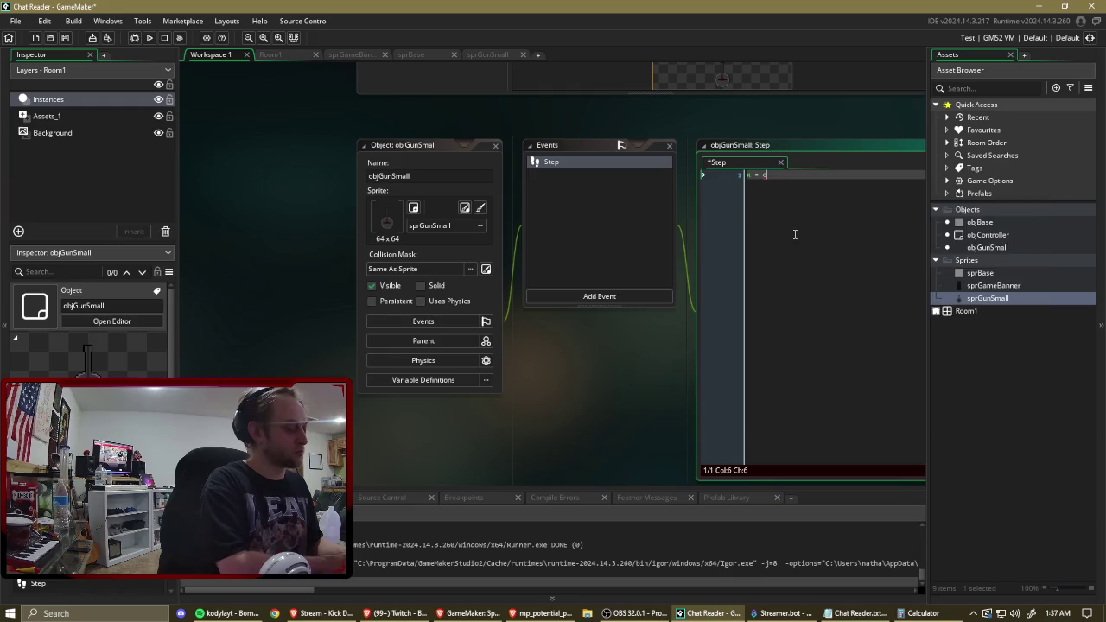
{"action": "type", "text": "bjB"}
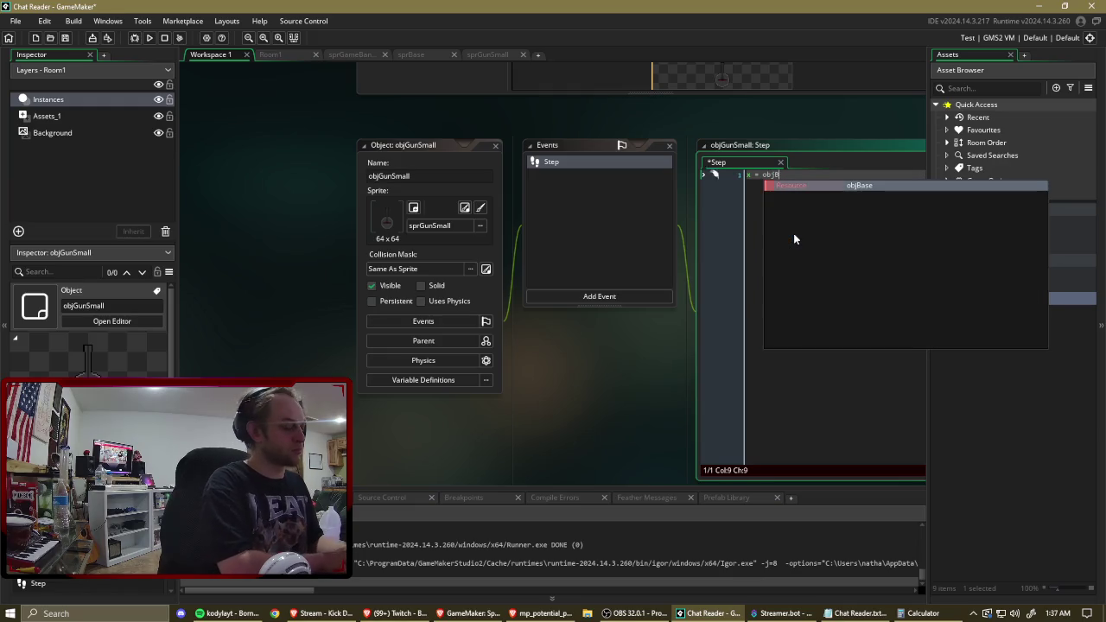
{"action": "key", "text": "Return"}
{"action": "type", "text": ".x"}
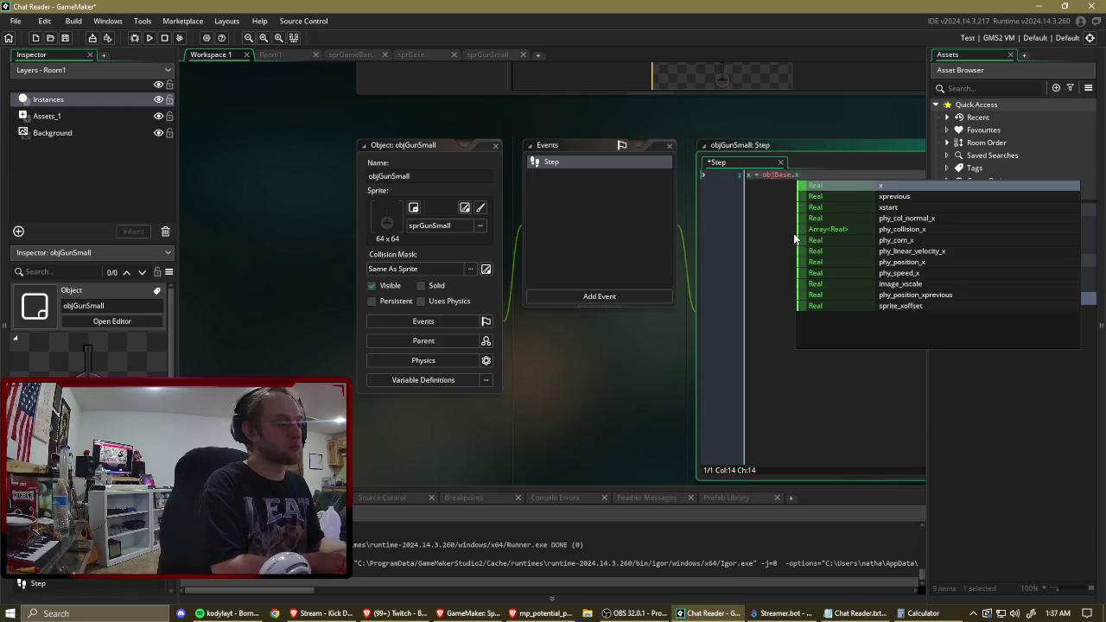
{"action": "left_click", "coordinate": [819, 173]}
{"action": "type", "text": ";"}
{"action": "key", "text": "Return"}
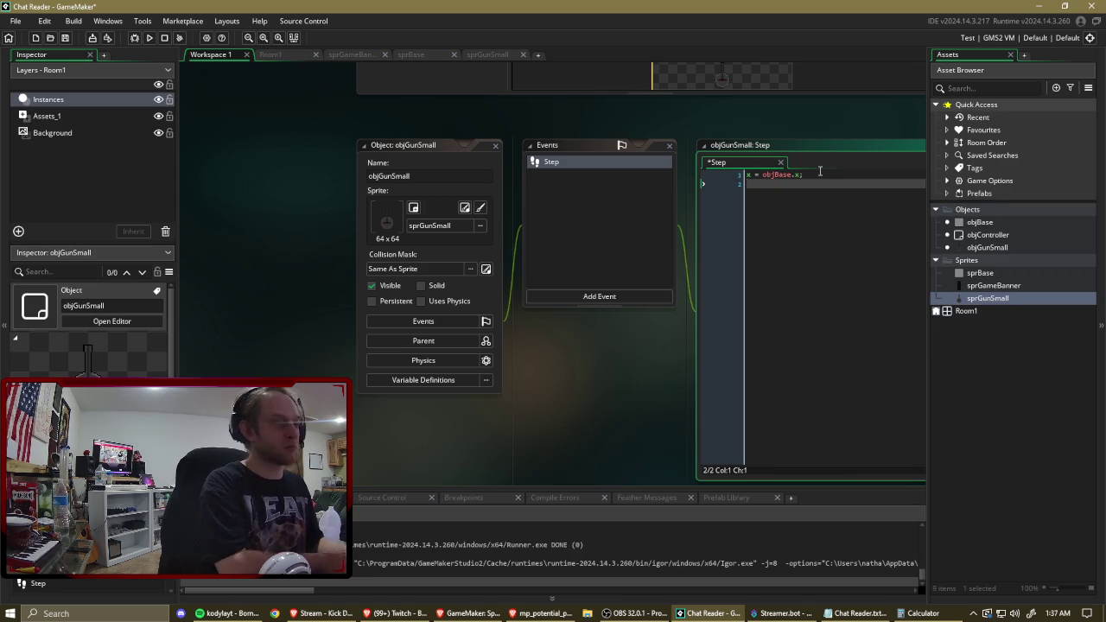
{"action": "type", "text": "y = obj_"}
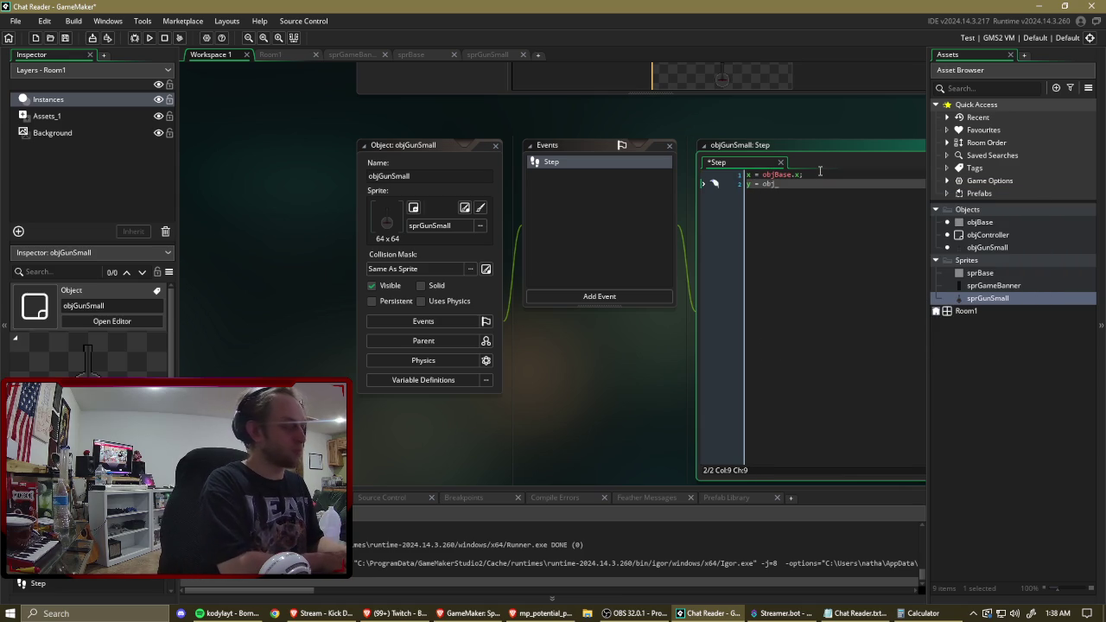
{"action": "key", "text": "BackSpace"}
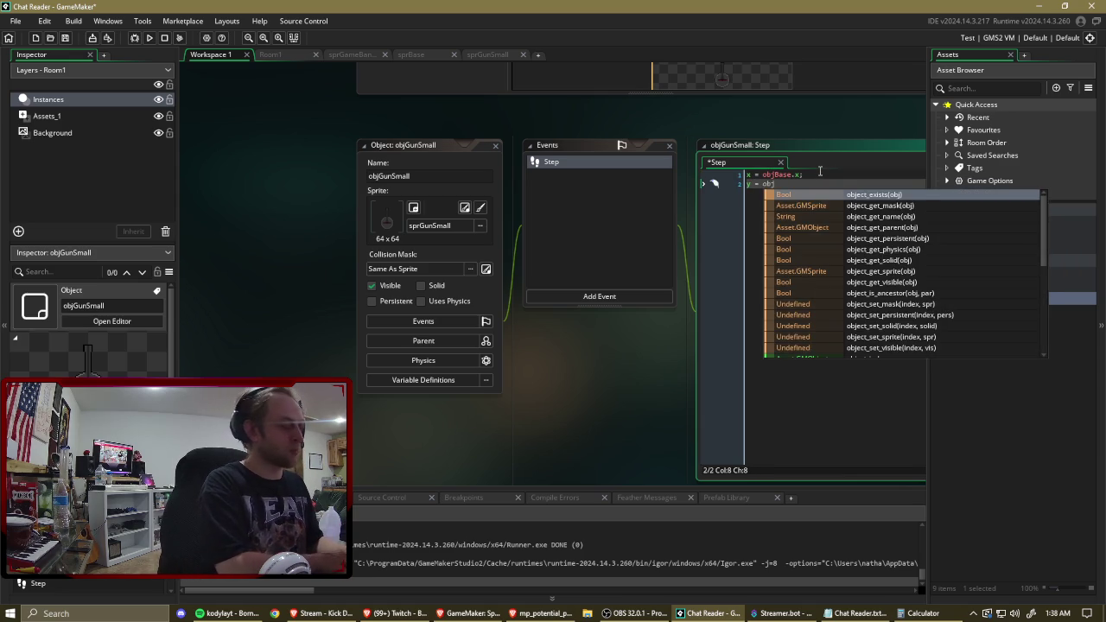
{"action": "type", "text": "Base.y"}
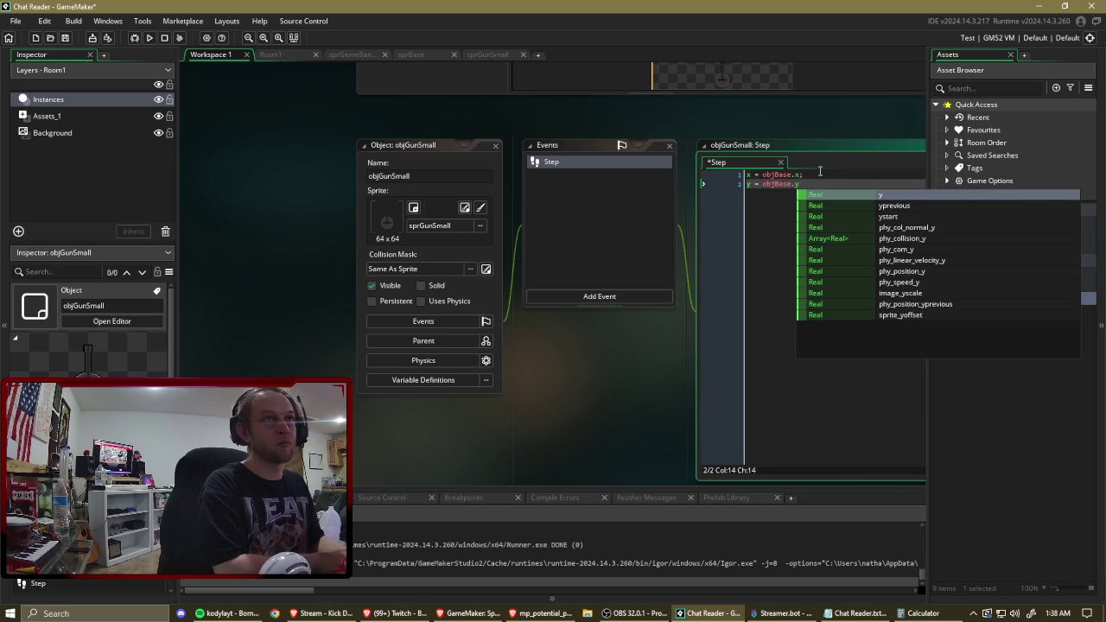
{"action": "type", "text": ";"}
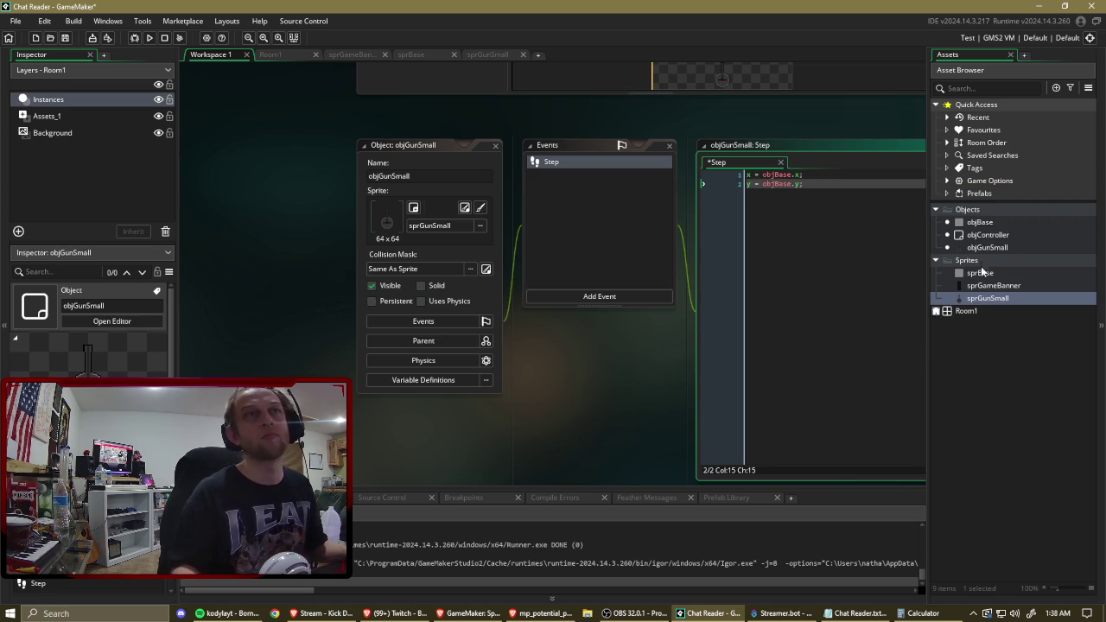
Set sprBase's origin to Middle Centre (64 × 64), then open Room1.
{"action": "double_click", "coordinate": [982, 272]}
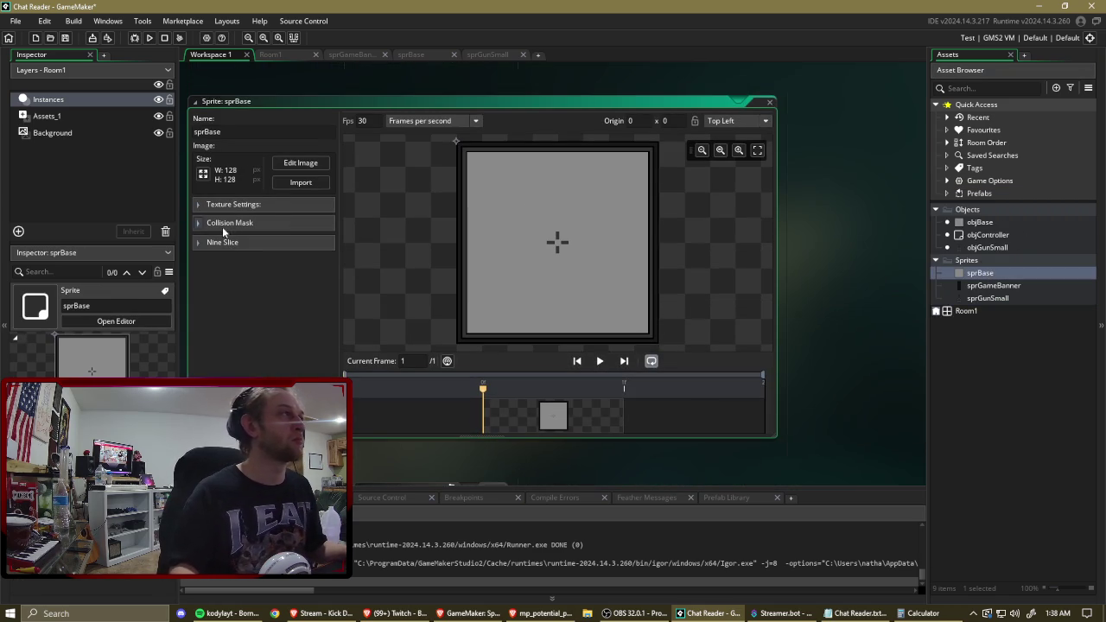
{"action": "left_click", "coordinate": [223, 204]}
{"action": "left_click", "coordinate": [223, 204]}
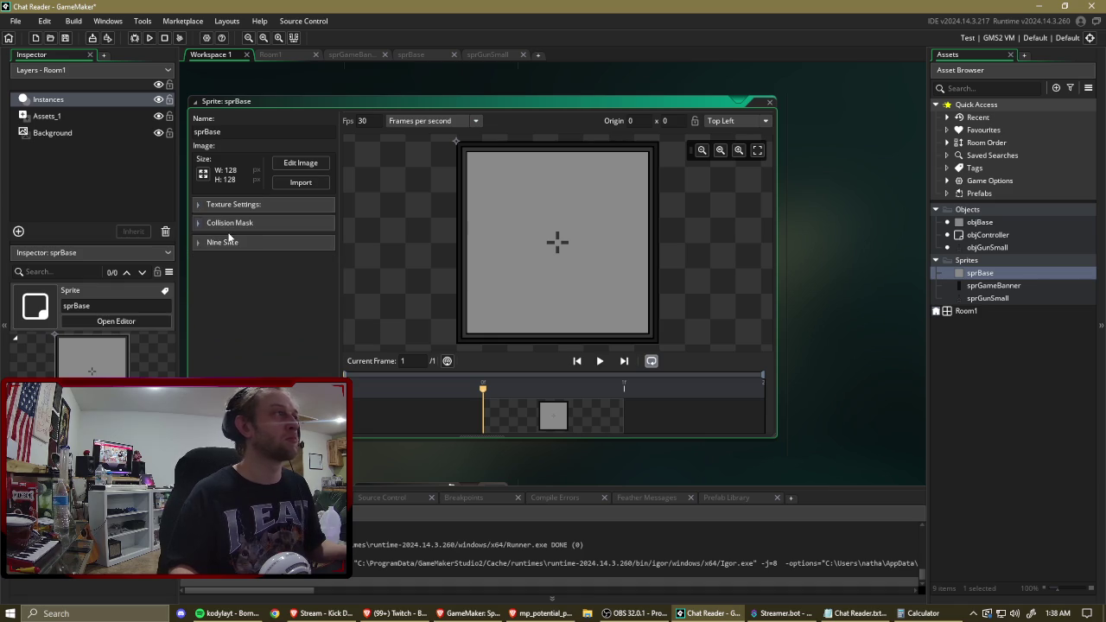
{"action": "left_click", "coordinate": [231, 224]}
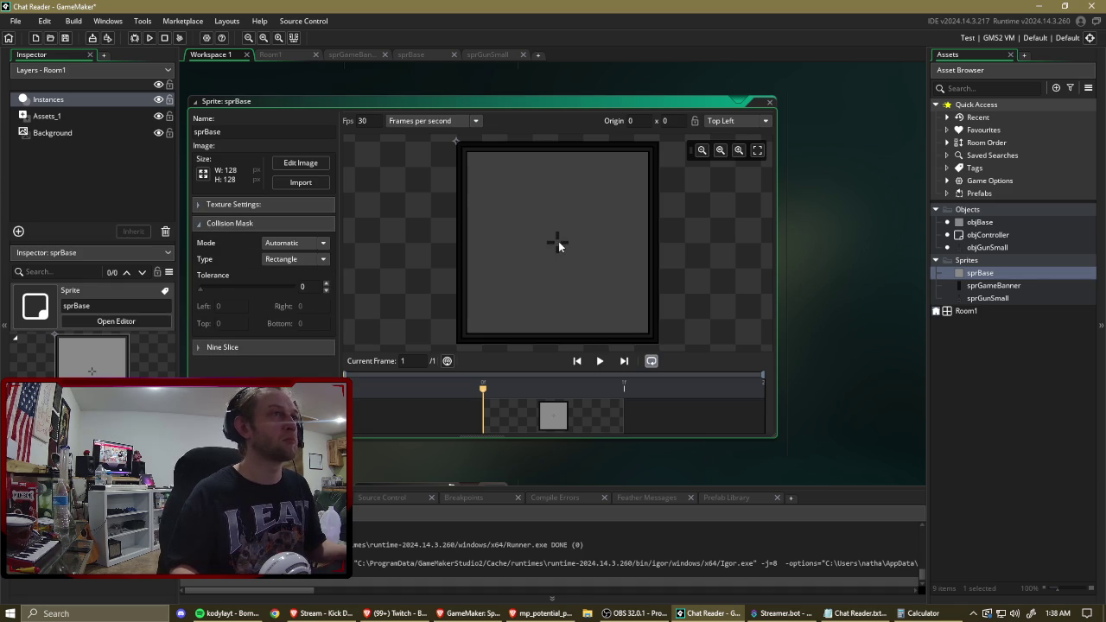
{"action": "left_click_drag", "start_coordinate": [464, 149], "coordinate": [557, 242]}
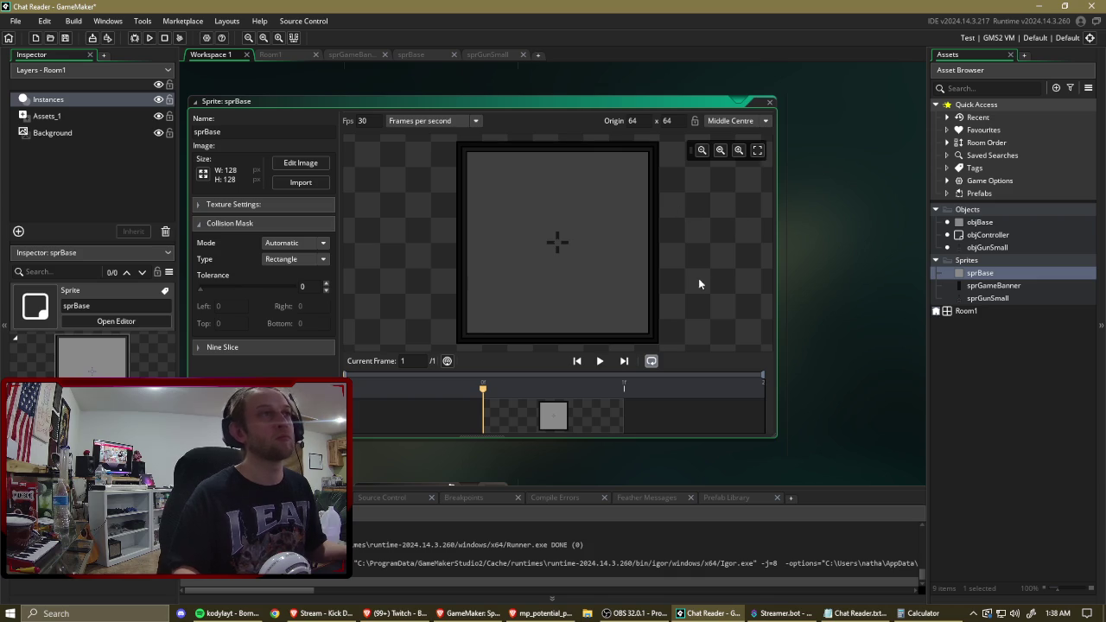
{"action": "double_click", "coordinate": [1001, 311]}
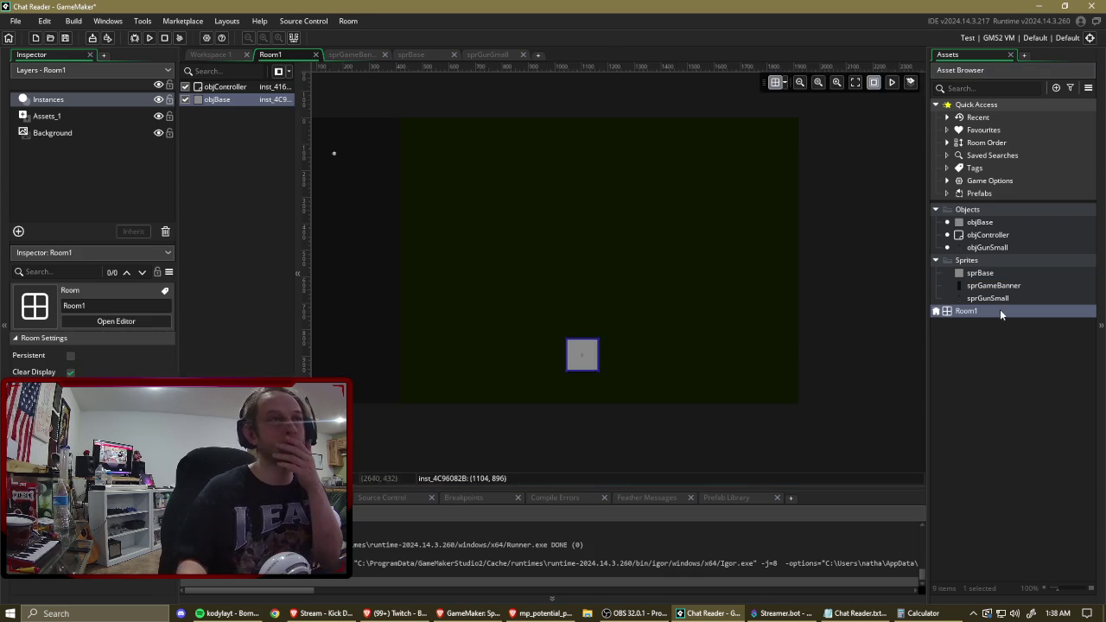
Compute 752 + 420 in Calculator and shift the base instance one grid step right.
{"action": "left_click", "coordinate": [923, 614]}
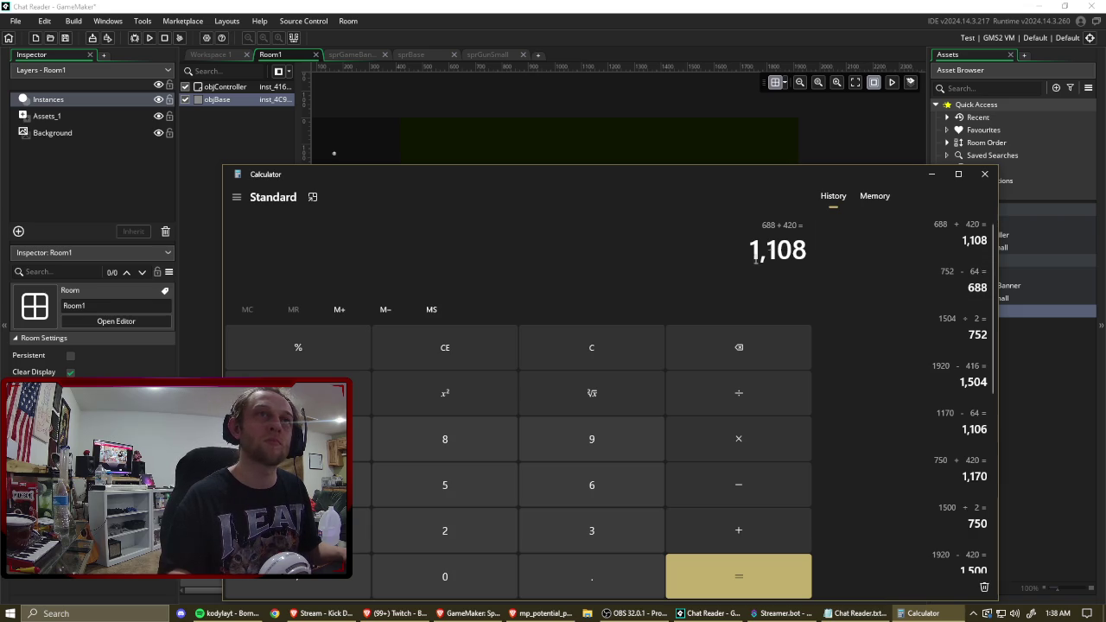
{"action": "left_click", "coordinate": [567, 340]}
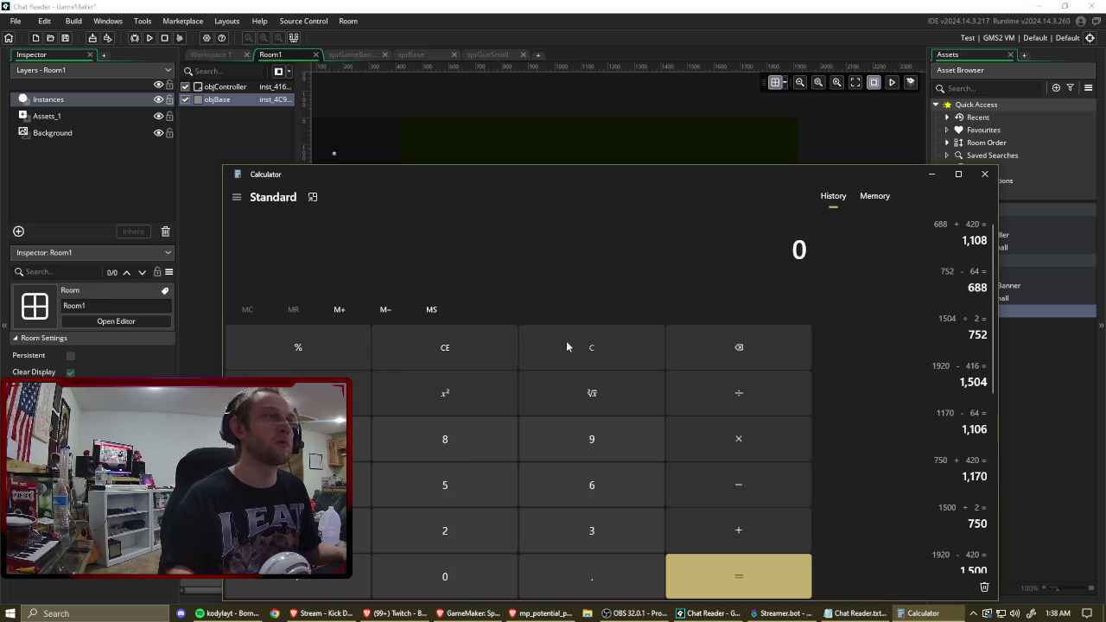
{"action": "type", "text": "752 + 420"}
{"action": "key", "text": "Return"}
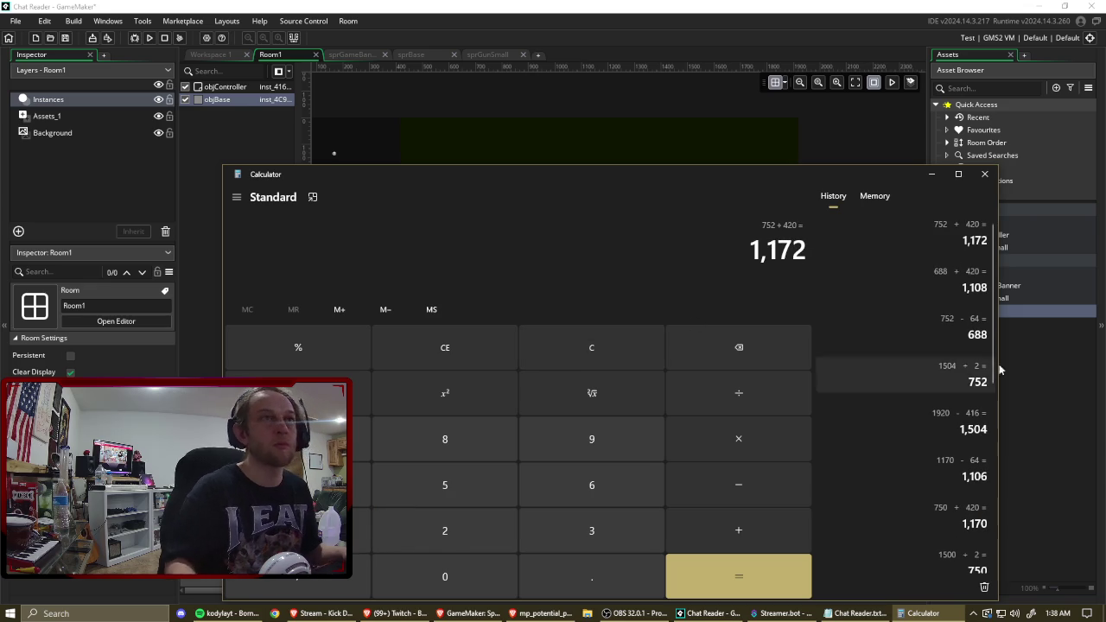
{"action": "left_click", "coordinate": [1064, 352]}
{"action": "left_click", "coordinate": [587, 359]}
{"action": "scroll", "coordinate": [587, 359], "scroll_direction": "up", "scroll_amount": 4}
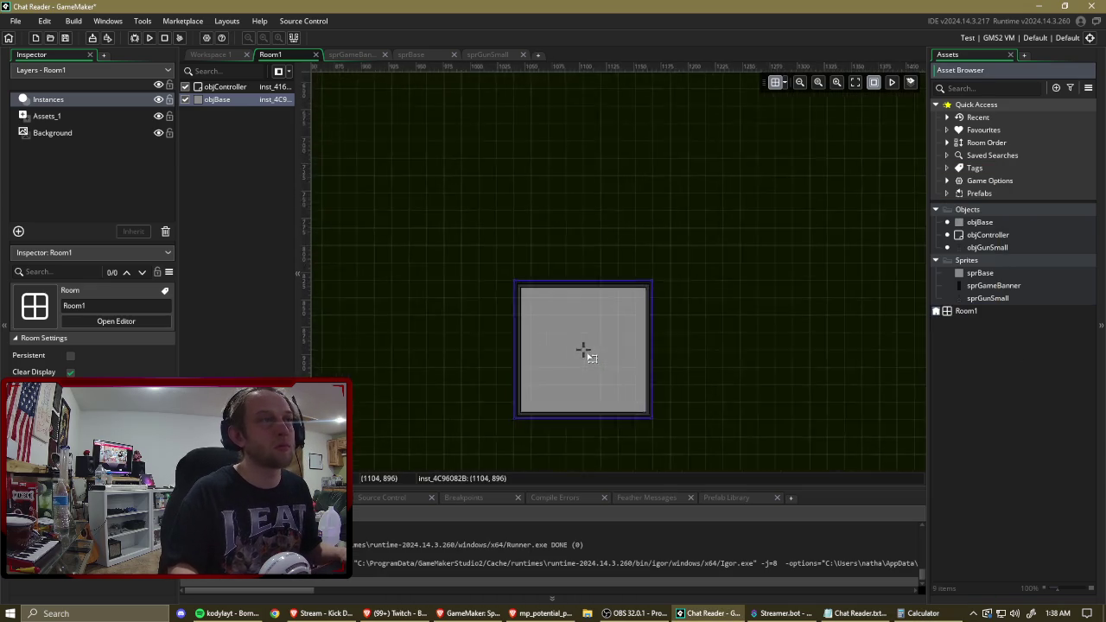
{"action": "left_click_drag", "start_coordinate": [584, 350], "coordinate": [671, 349]}
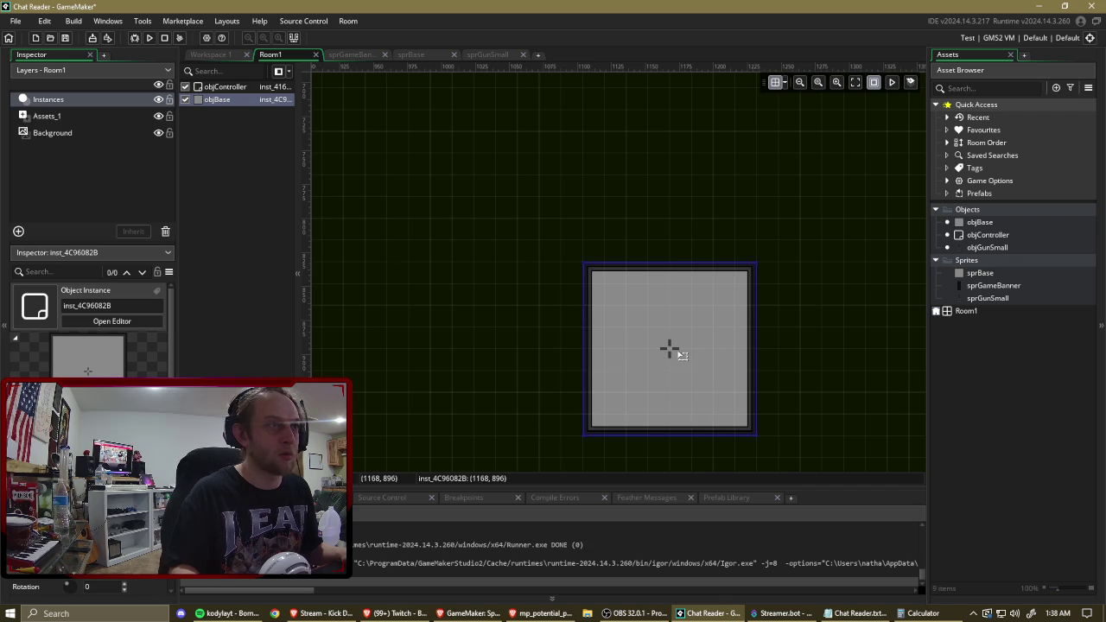
Move the base instance further down the room to (1168, 960).
{"action": "scroll", "coordinate": [670, 350], "scroll_direction": "up", "scroll_amount": 5}
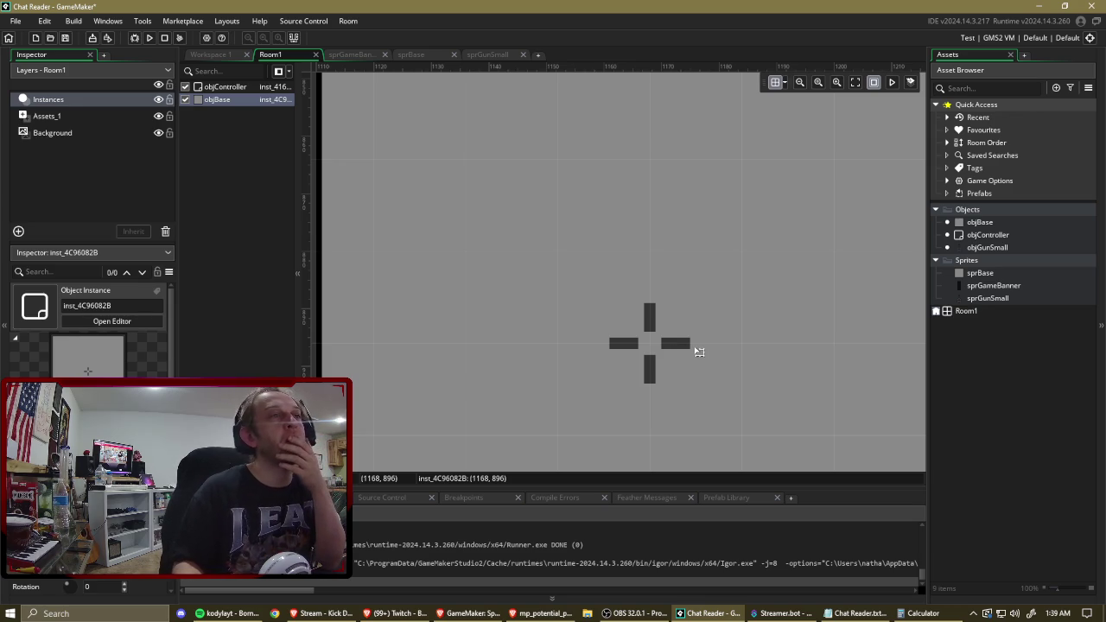
{"action": "left_click", "coordinate": [907, 614]}
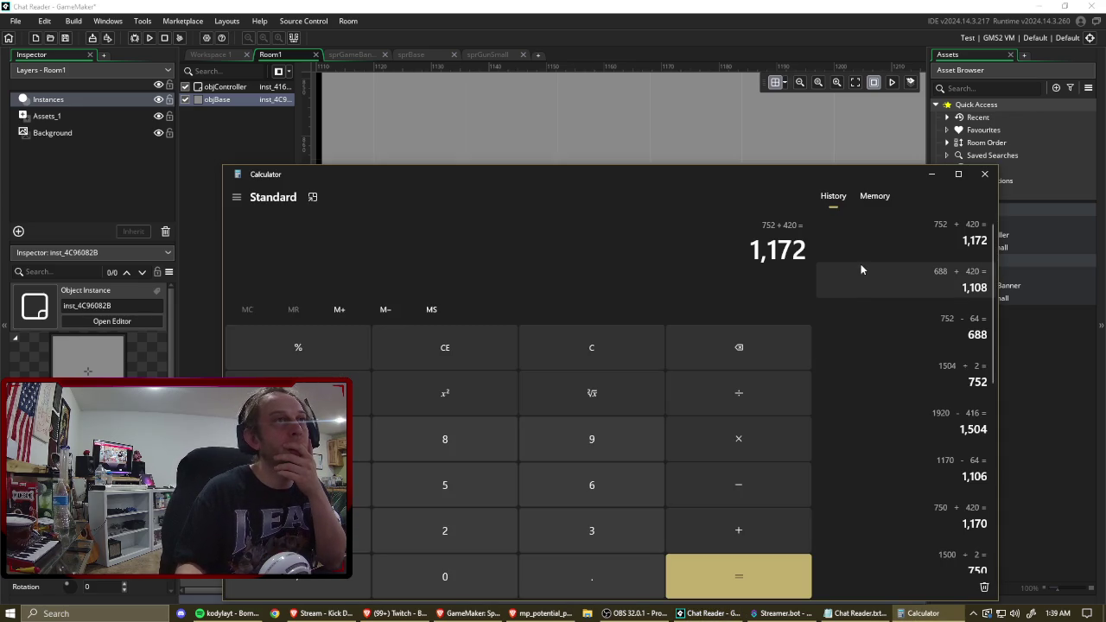
{"action": "left_click", "coordinate": [1036, 336]}
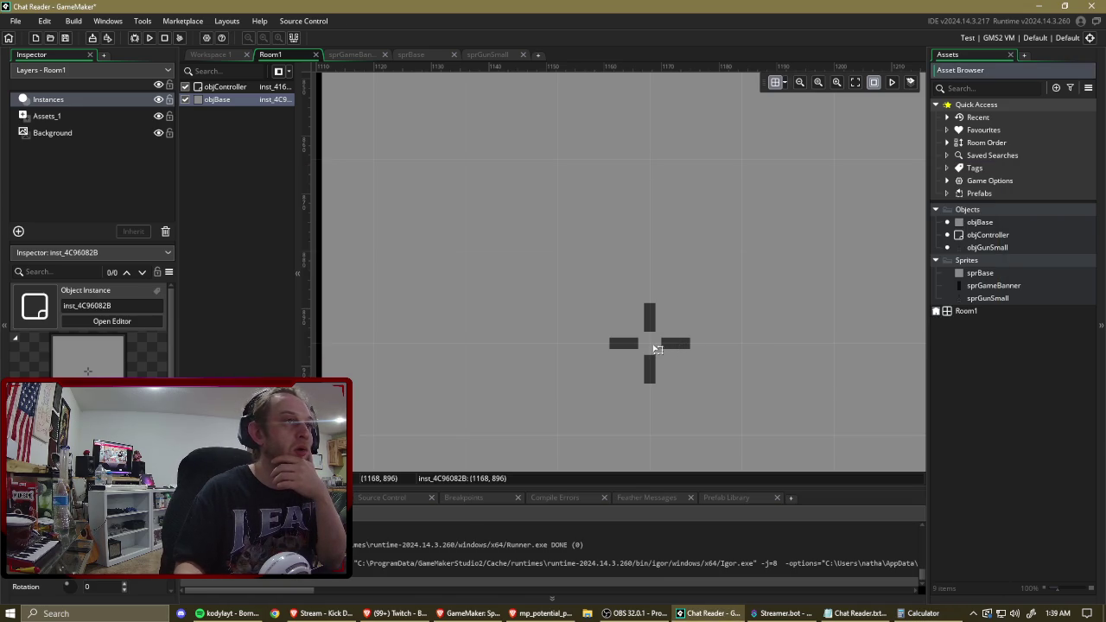
{"action": "scroll", "coordinate": [658, 348], "scroll_direction": "down", "scroll_amount": 5}
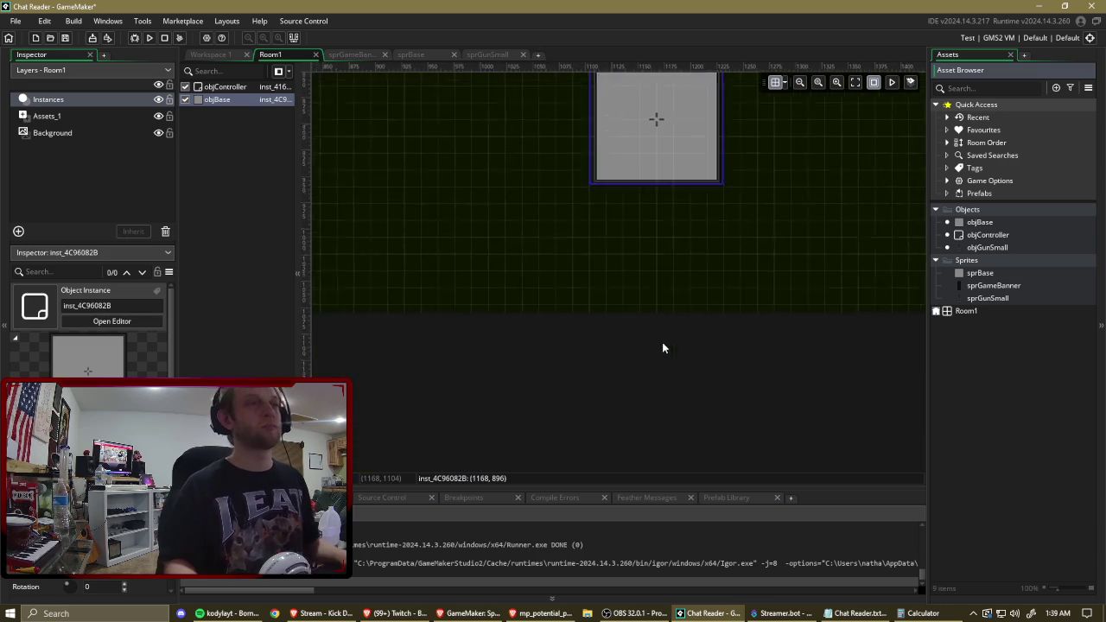
{"action": "scroll", "coordinate": [664, 342], "scroll_direction": "up", "scroll_amount": 3}
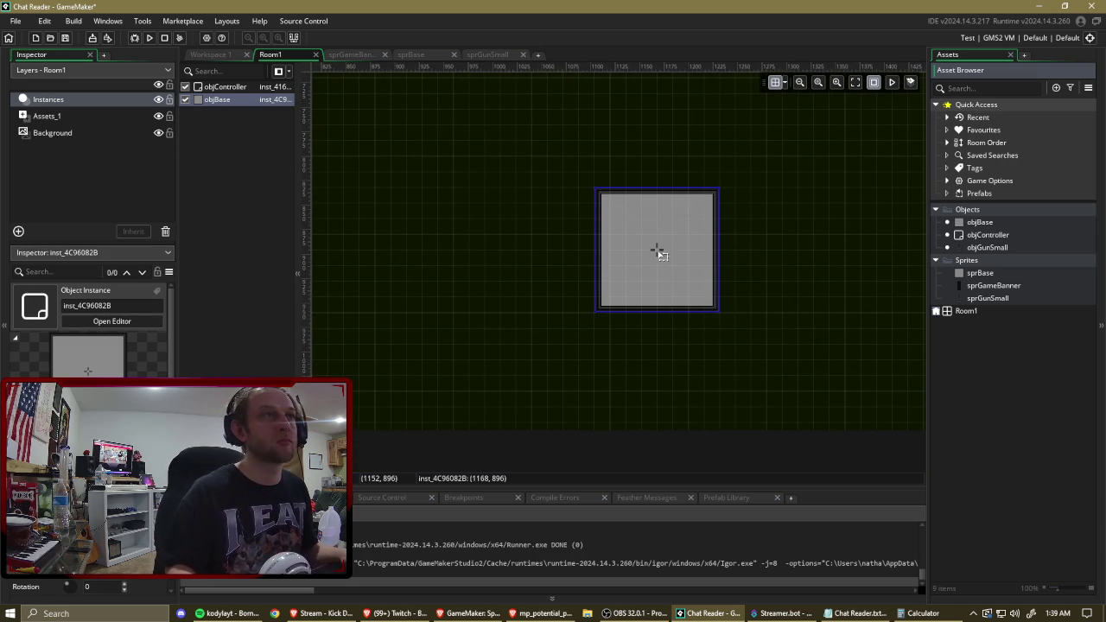
{"action": "mouse_move", "coordinate": [659, 251]}
{"action": "left_mouse_down"}
{"action": "mouse_move", "coordinate": [660, 360]}
{"action": "mouse_move", "coordinate": [659, 313]}
{"action": "left_mouse_up"}
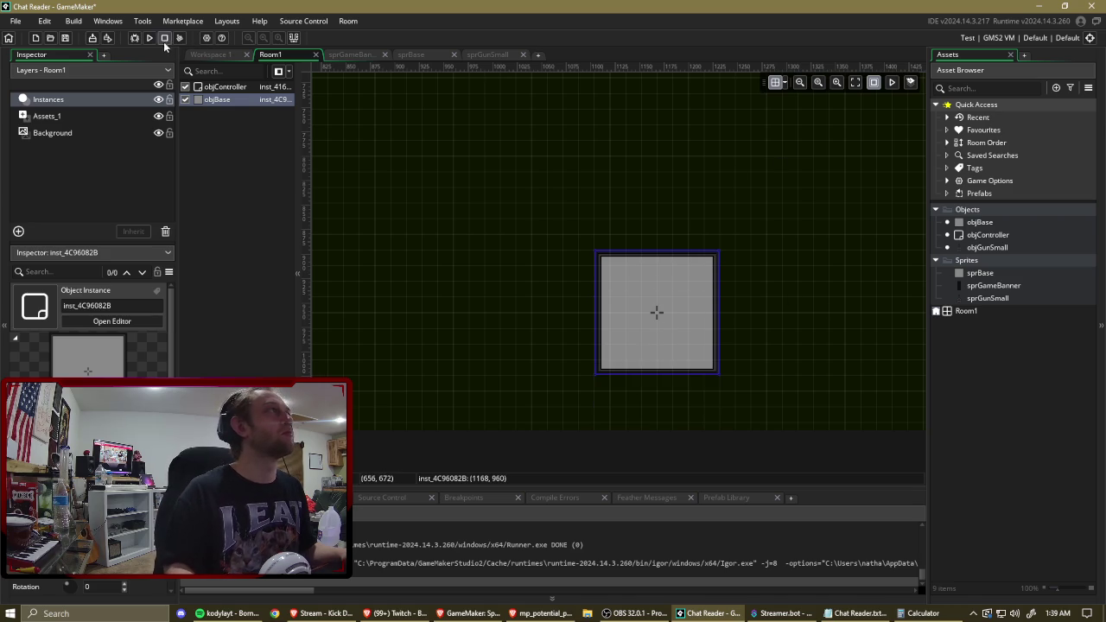
Place an objGunSmall instance right of the base and open its Step code.
{"action": "left_click", "coordinate": [989, 248]}
{"action": "left_click_drag", "start_coordinate": [989, 247], "coordinate": [845, 280]}
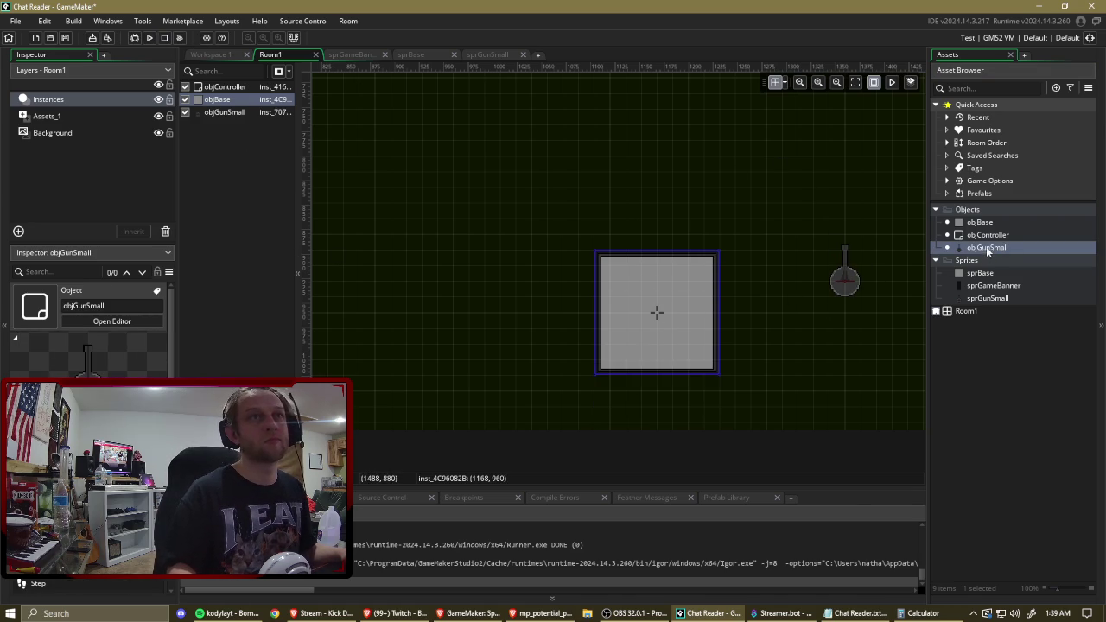
{"action": "double_click", "coordinate": [987, 247]}
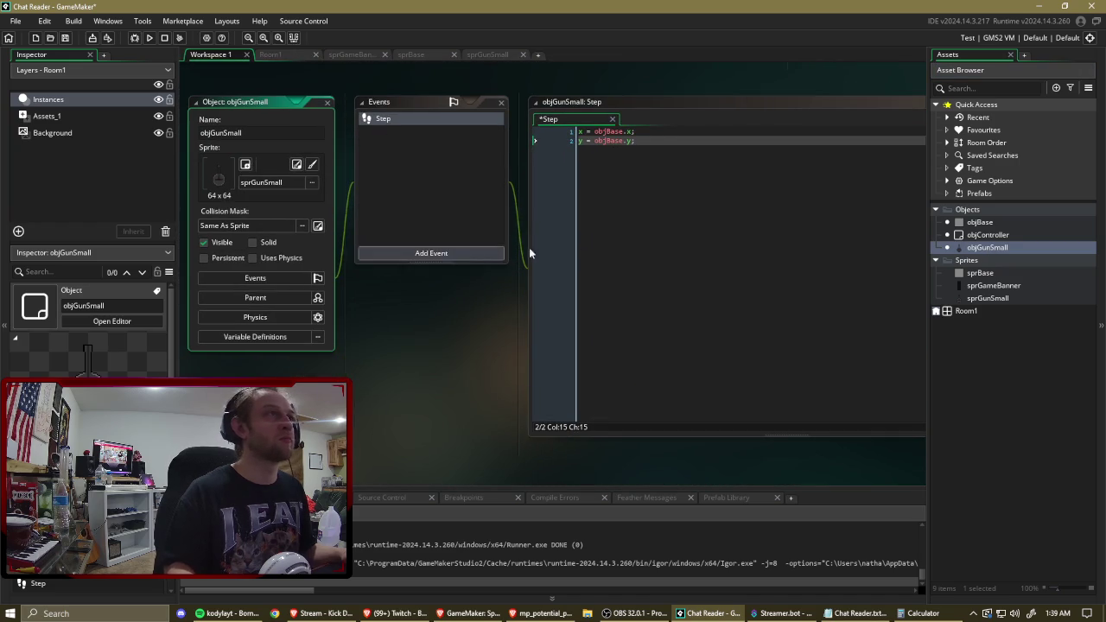
Add direction = point_direction(x,y,mouse_x,mouse_y); and image_angle = direction; to the Step event.
{"action": "left_click", "coordinate": [668, 164]}
{"action": "key", "text": "Return"}
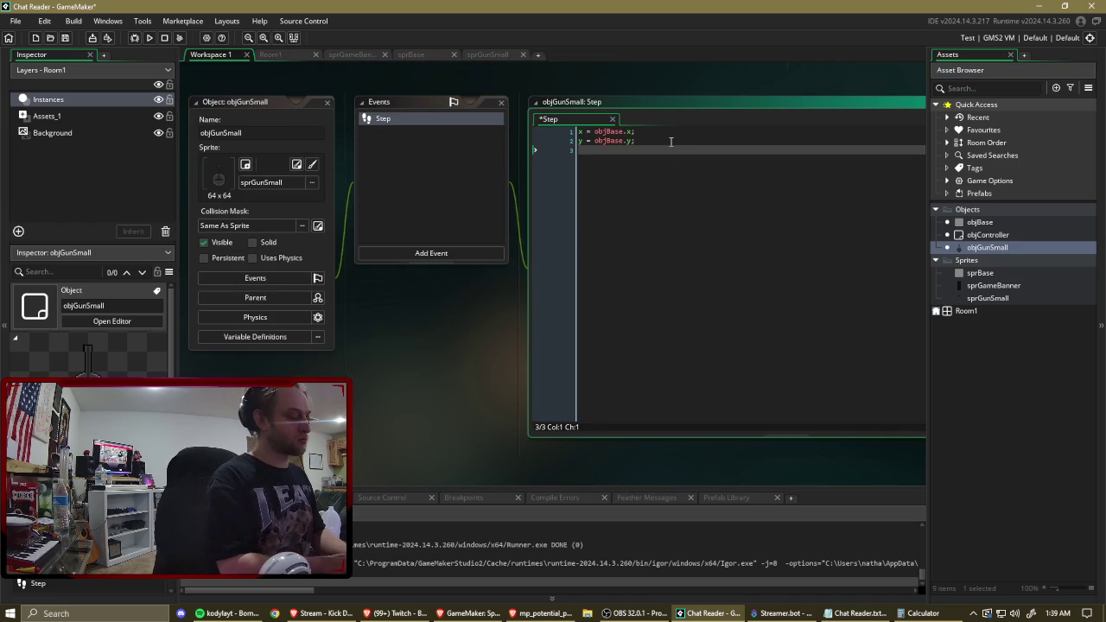
{"action": "type", "text": "direction ="}
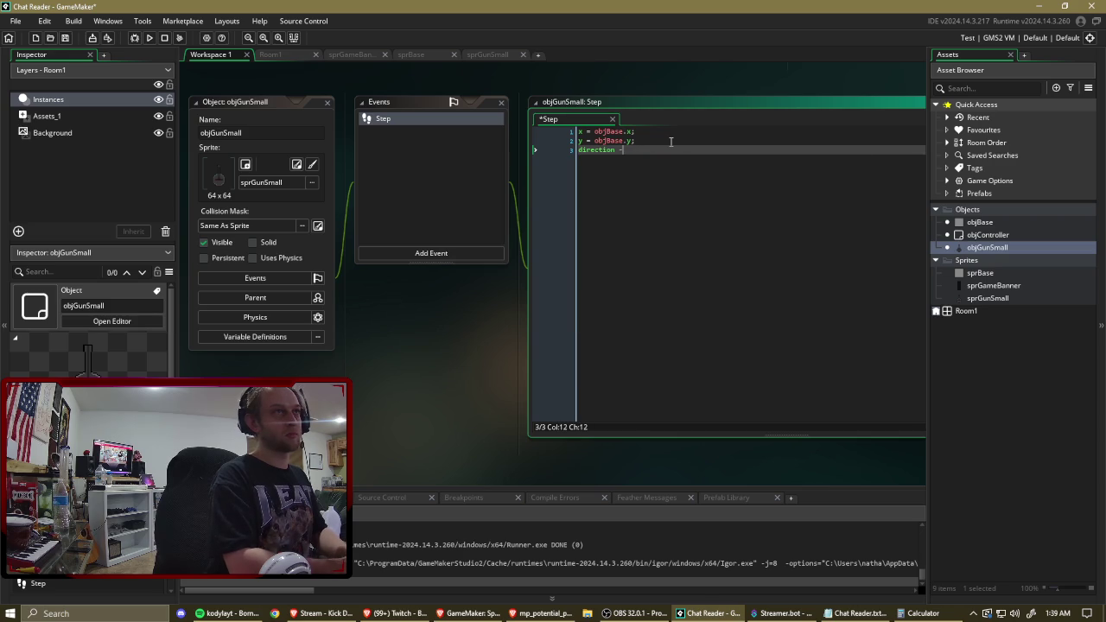
{"action": "type", "text": " point"}
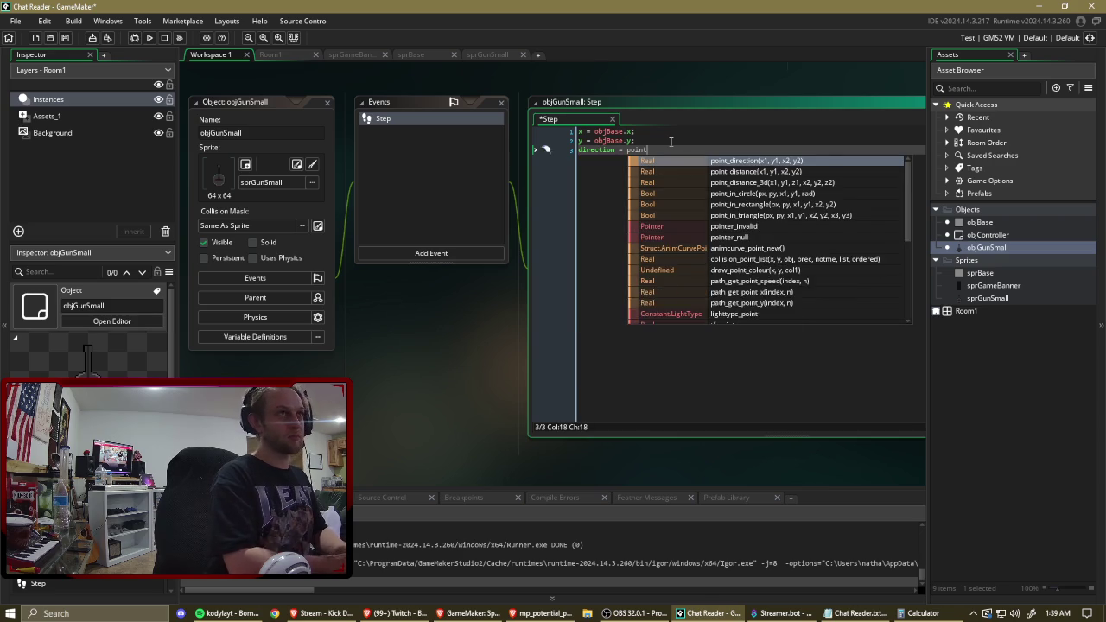
{"action": "type", "text": "_direc"}
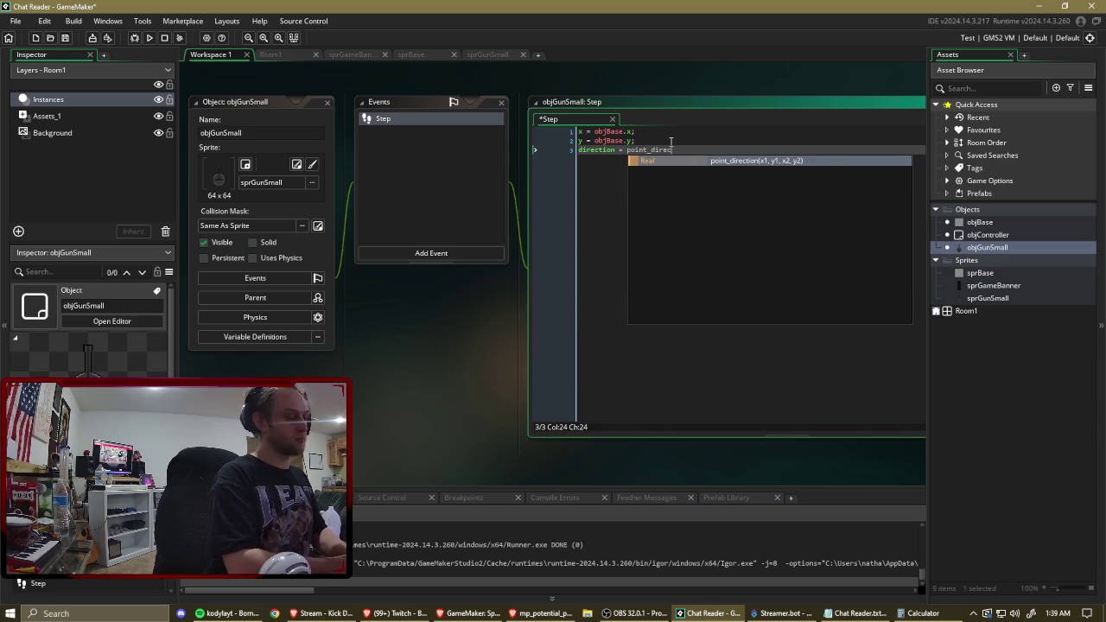
{"action": "type", "text": "tion"}
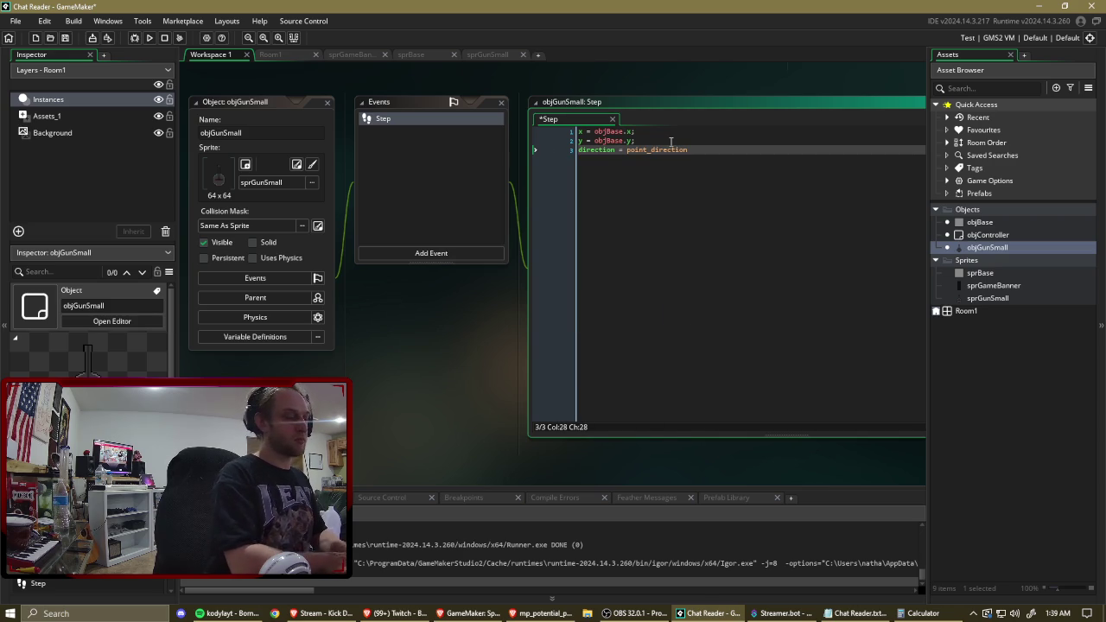
{"action": "type", "text": "("}
{"action": "key", "text": "BackSpace"}
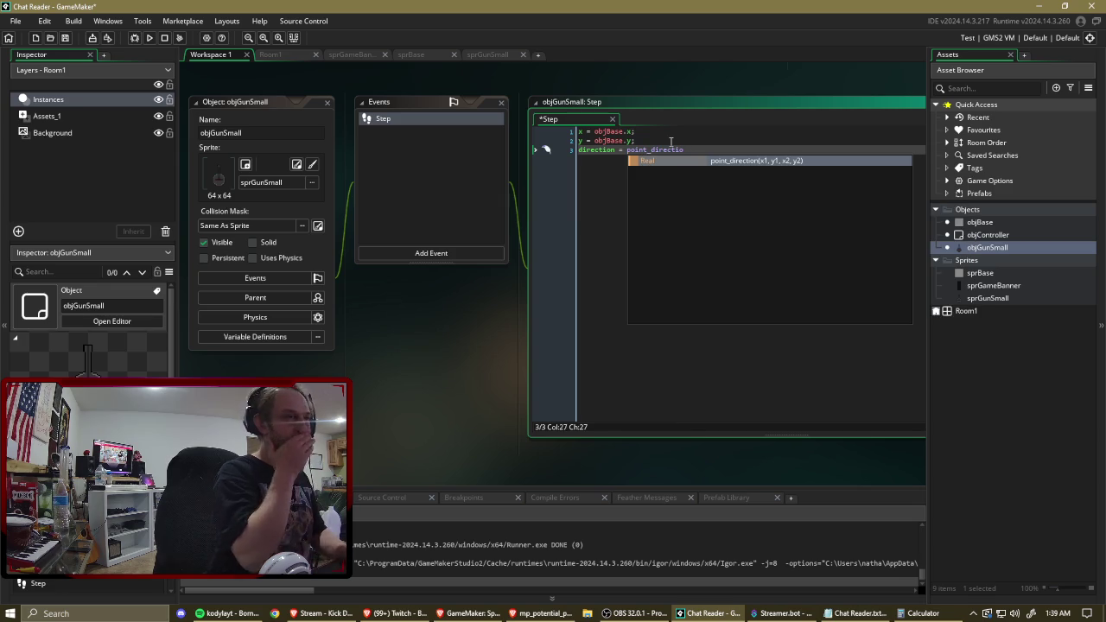
{"action": "type", "text": "n(x,y,"}
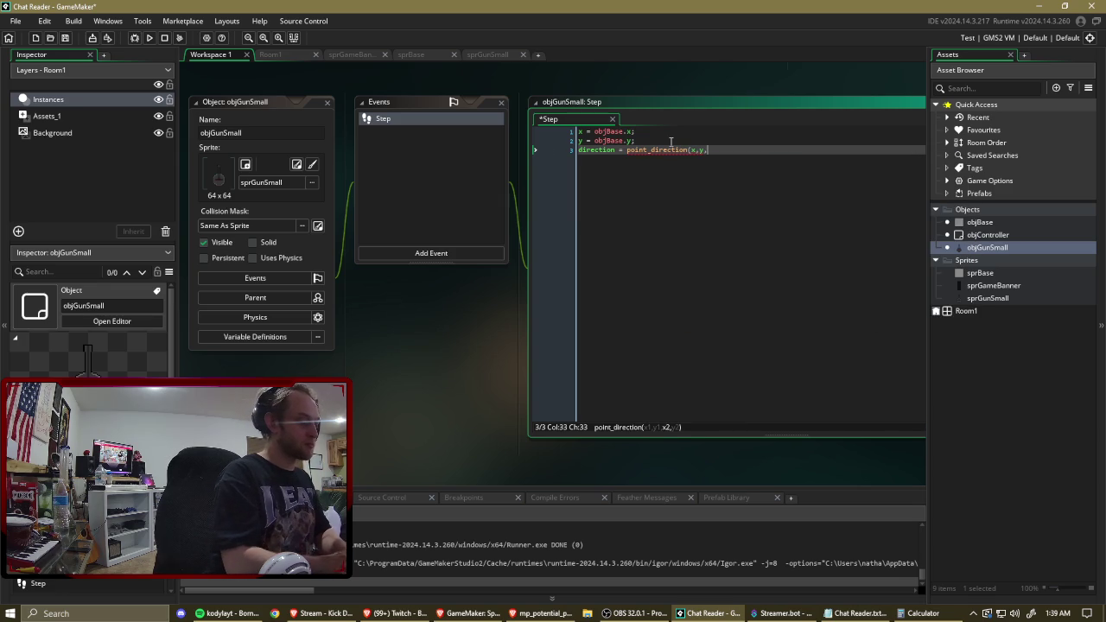
{"action": "type", "text": "mouse"}
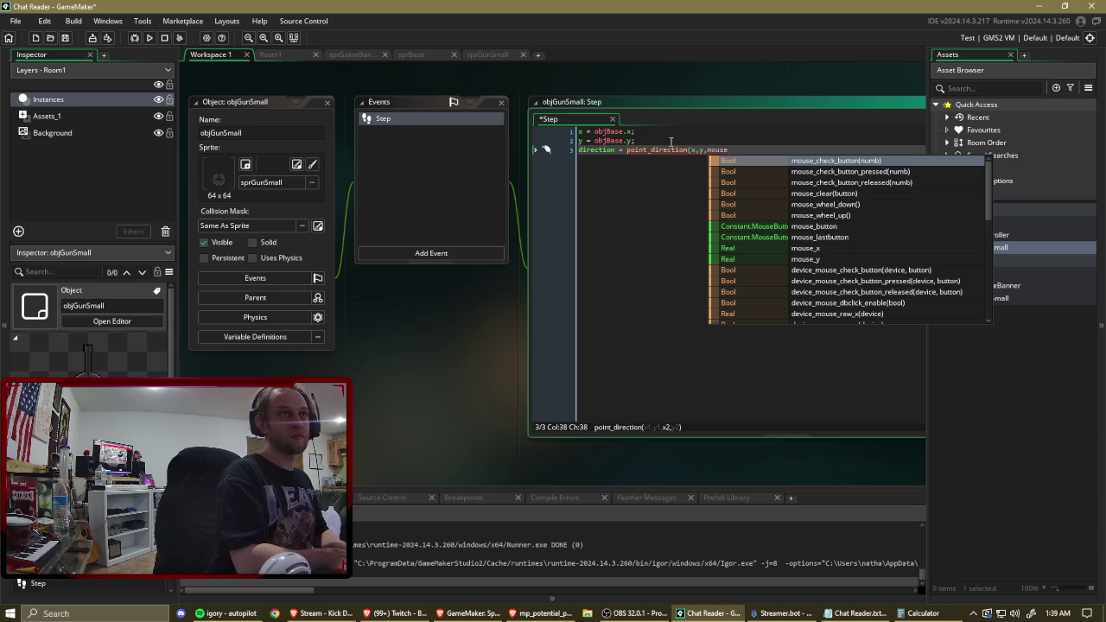
{"action": "type", "text": "_x,mouse"}
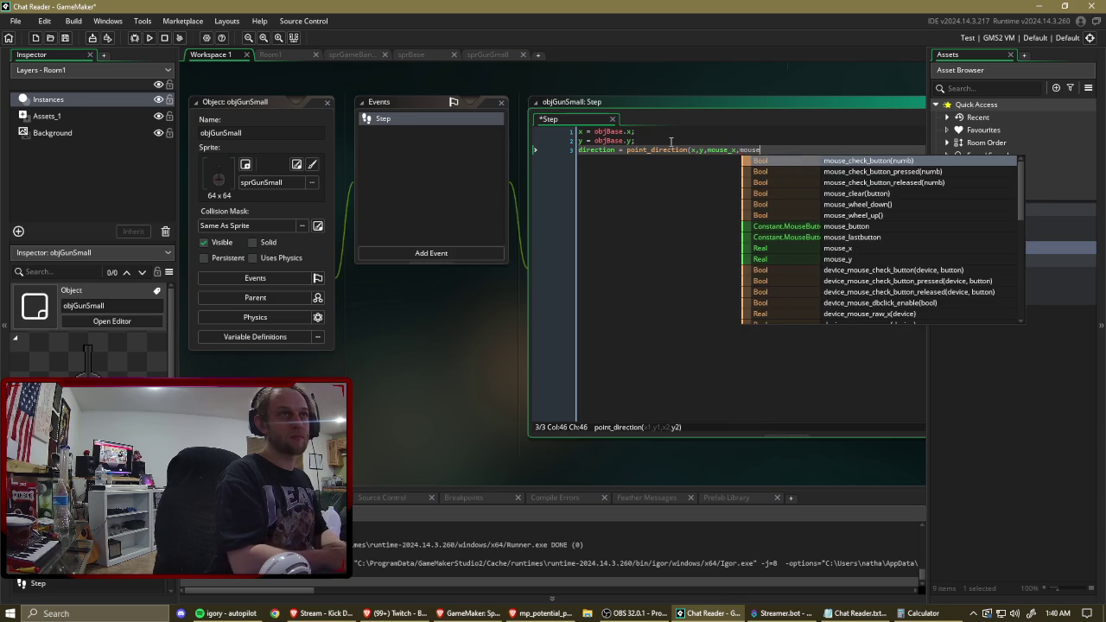
{"action": "type", "text": "_y);"}
{"action": "key", "text": "Return"}
{"action": "type", "text": "image_a"}
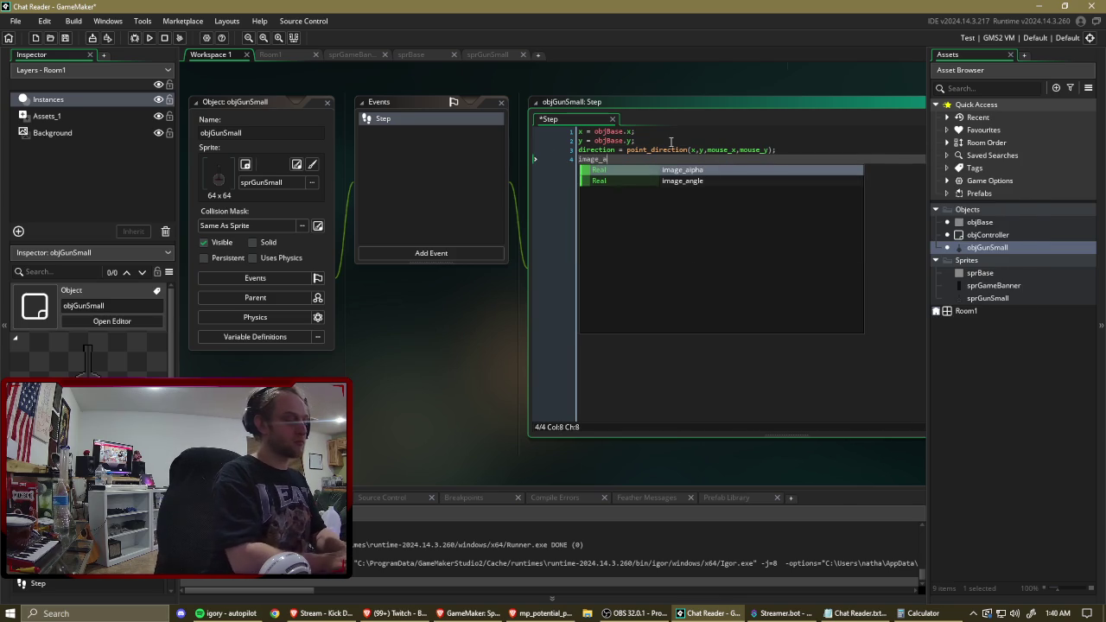
{"action": "type", "text": "ngle = direction;"}
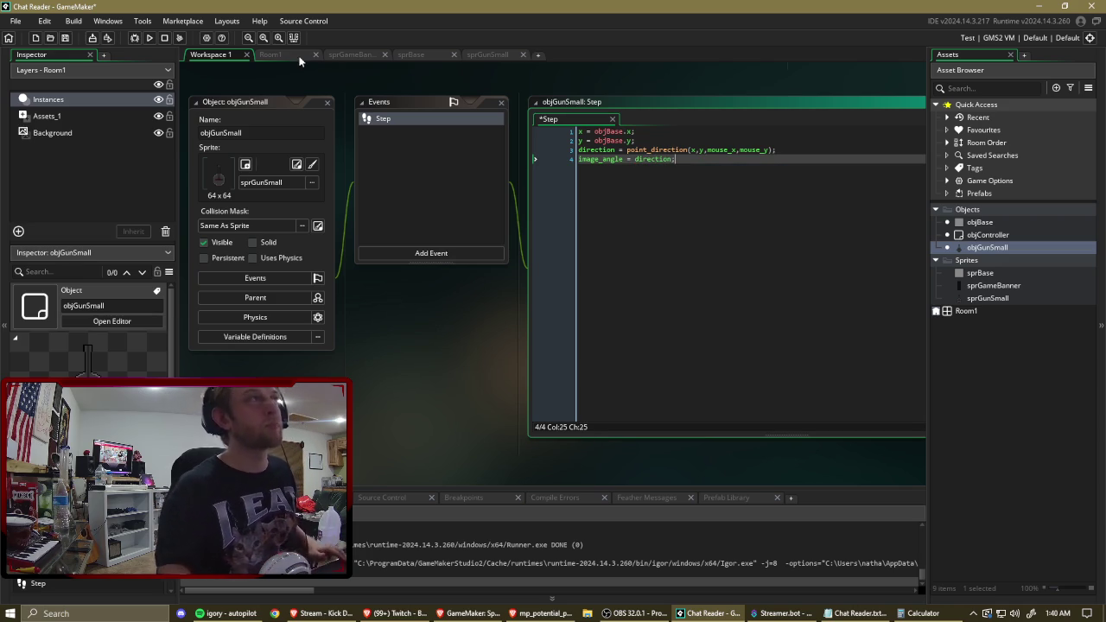
Save and test-run the game, then close it.
{"action": "left_click", "coordinate": [149, 38]}
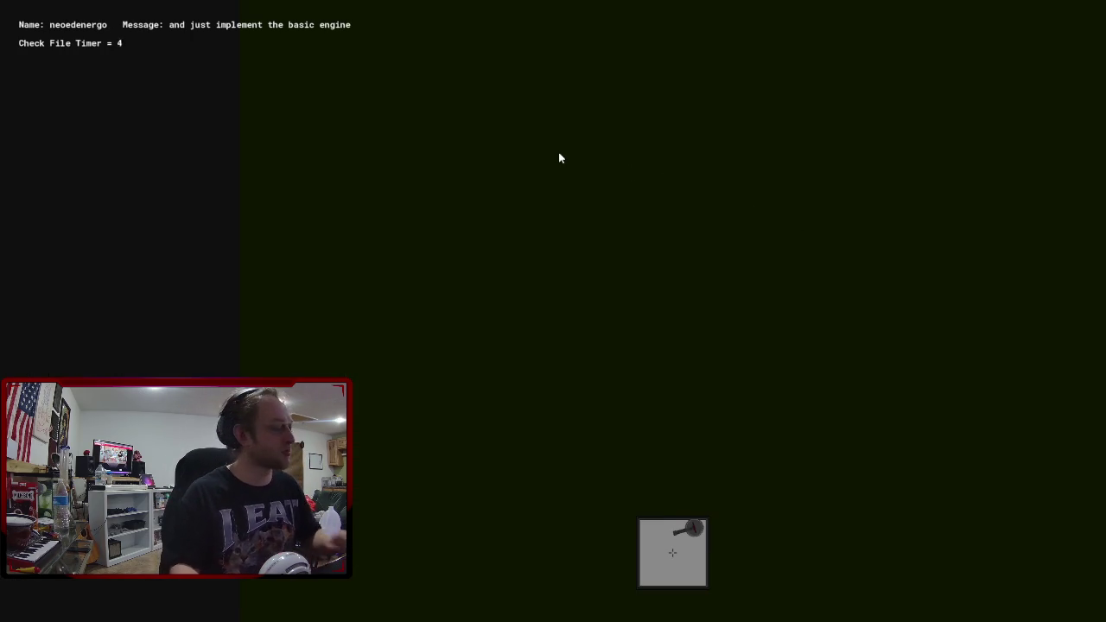
{"action": "key", "text": "alt+F4"}
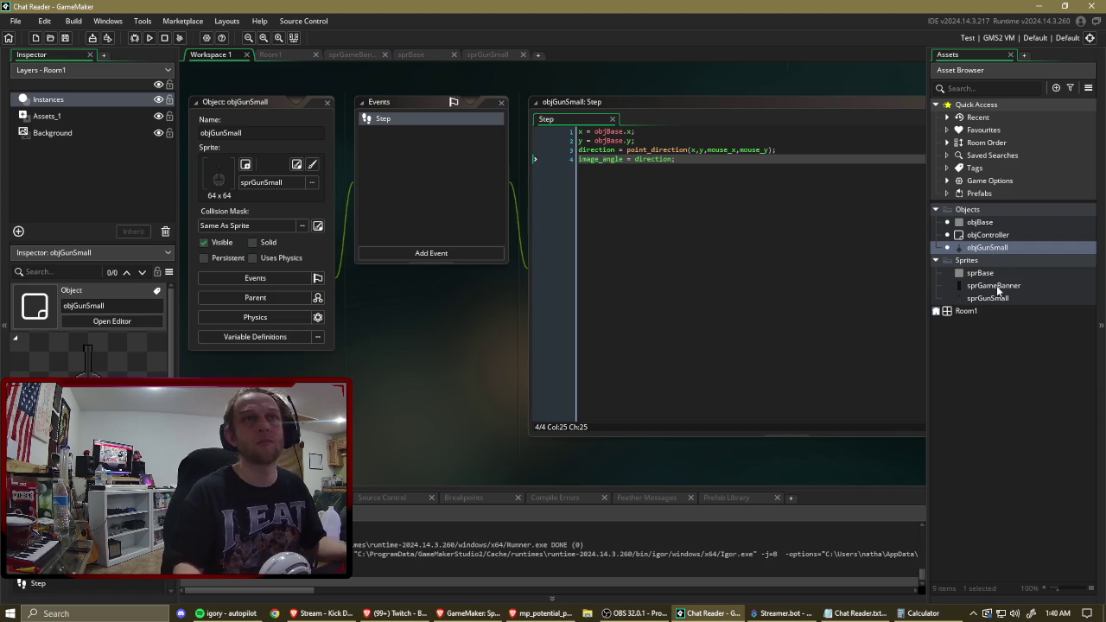
{"action": "double_click", "coordinate": [994, 299]}
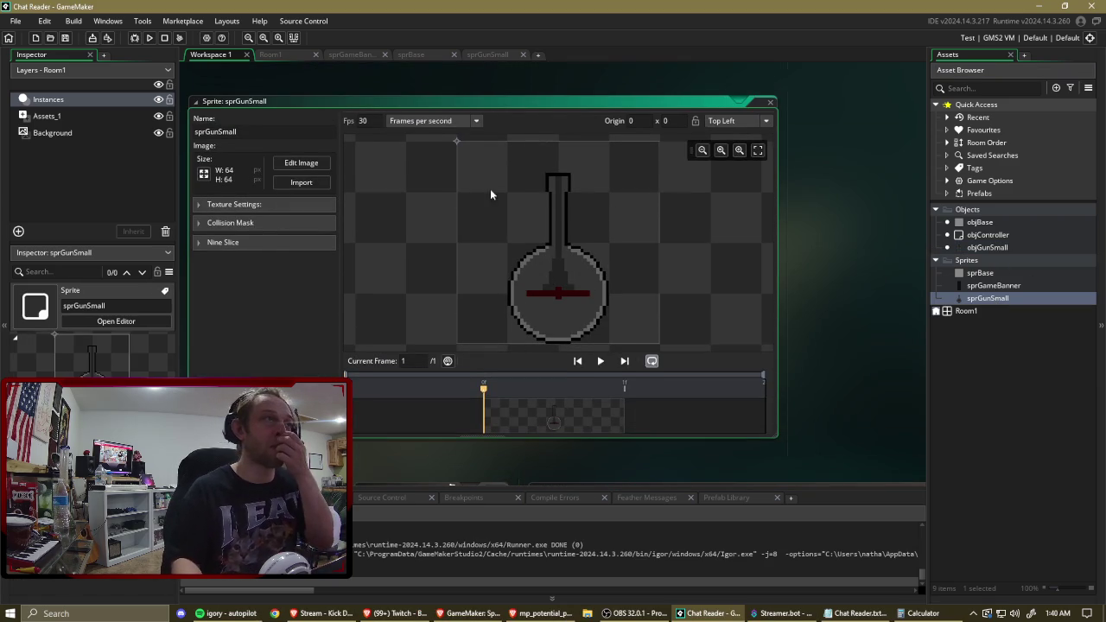
Rotate all frames of sprGunSmall 90° clockwise so the barrel points right.
{"action": "left_click", "coordinate": [558, 293]}
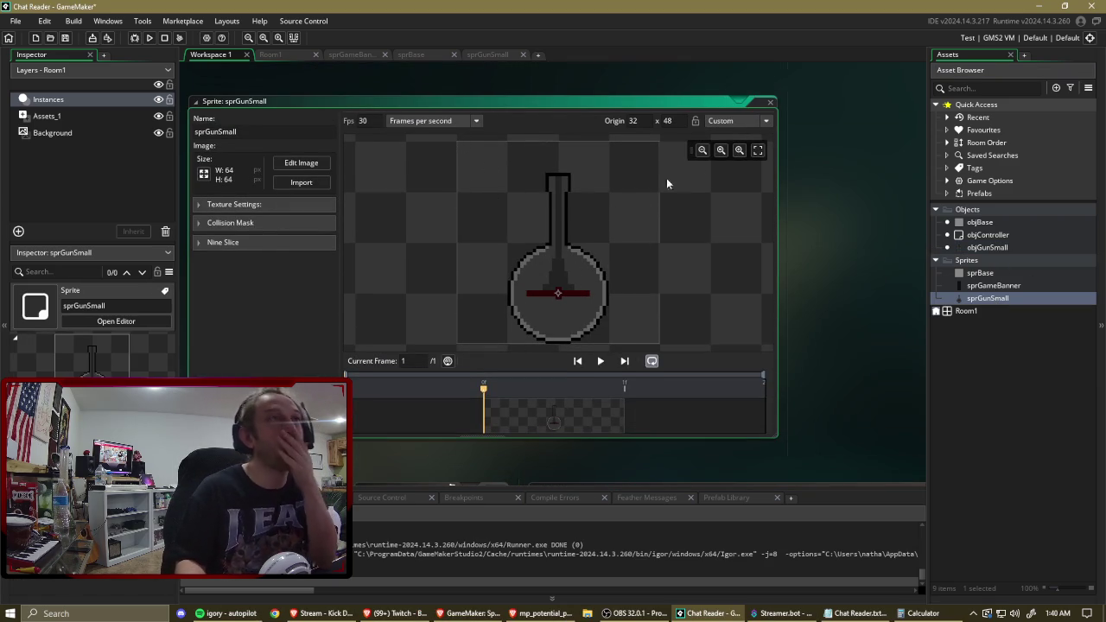
{"action": "left_click", "coordinate": [301, 163]}
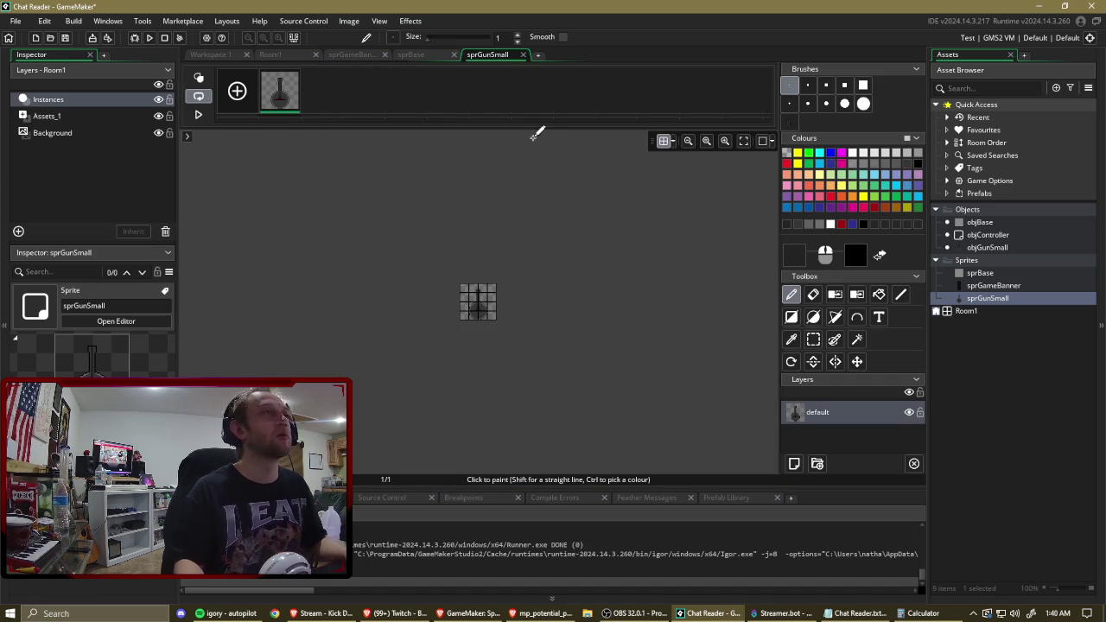
{"action": "left_click", "coordinate": [348, 21]}
{"action": "mouse_move", "coordinate": [403, 259]}
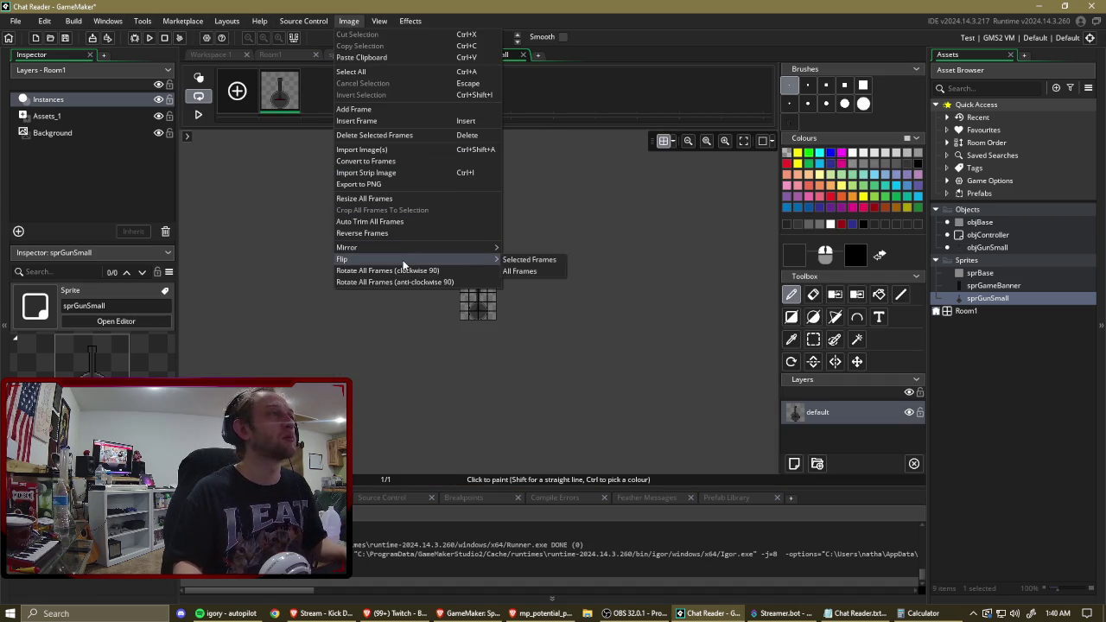
{"action": "left_click", "coordinate": [455, 275]}
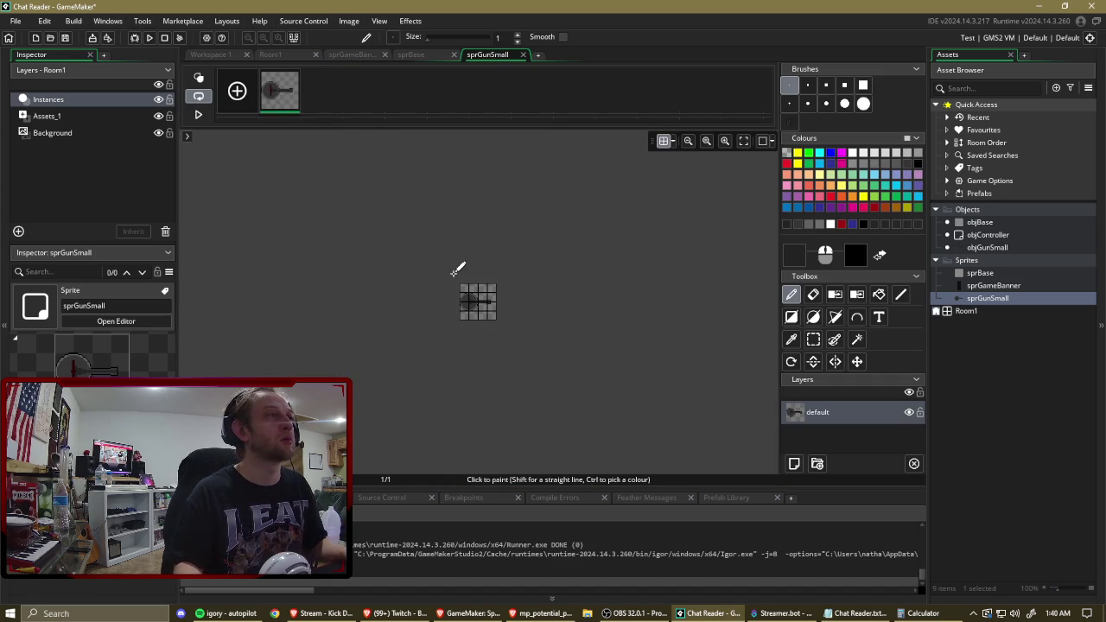
Set sprGunSmall's origin to 16 × 32 at the round body's centre and save.
{"action": "left_click", "coordinate": [424, 54]}
{"action": "left_click", "coordinate": [484, 55]}
{"action": "left_click", "coordinate": [227, 55]}
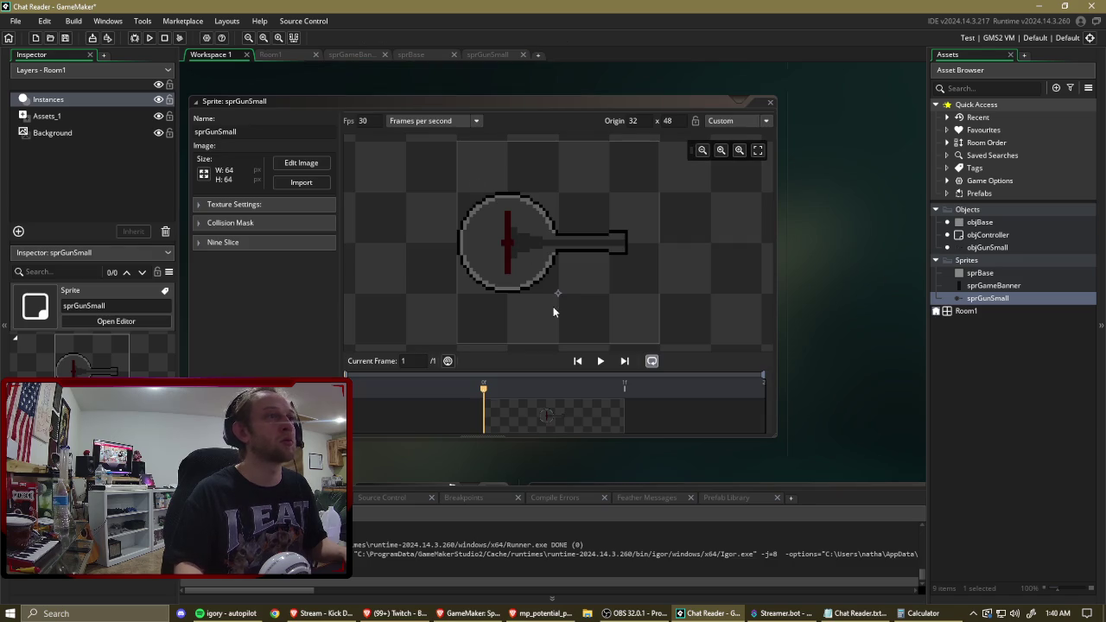
{"action": "left_click", "coordinate": [512, 245]}
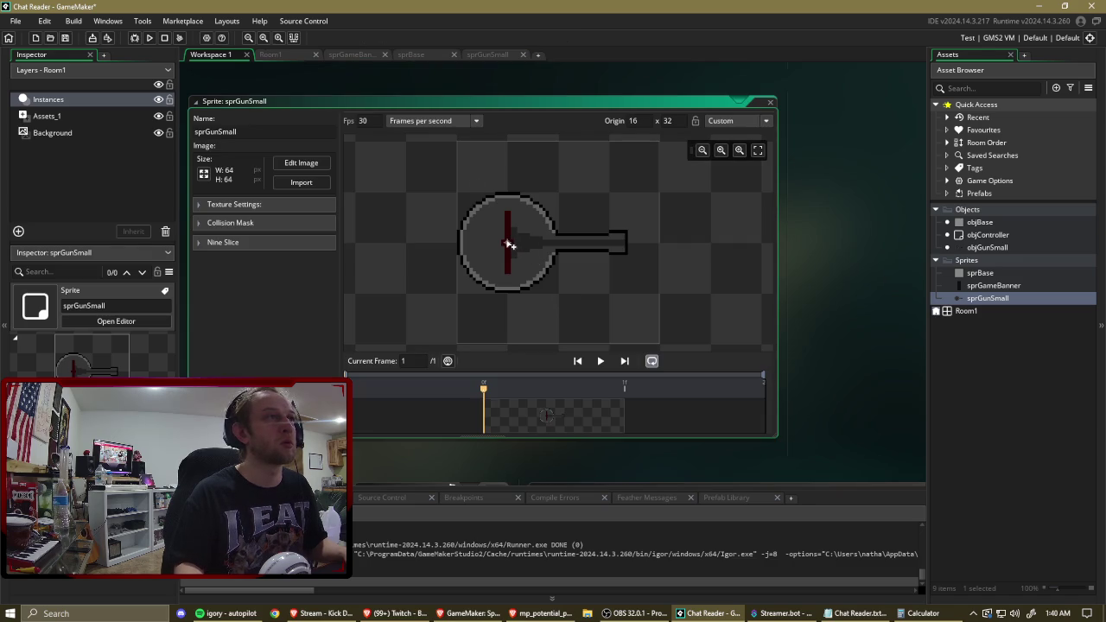
{"action": "left_click", "coordinate": [150, 38]}
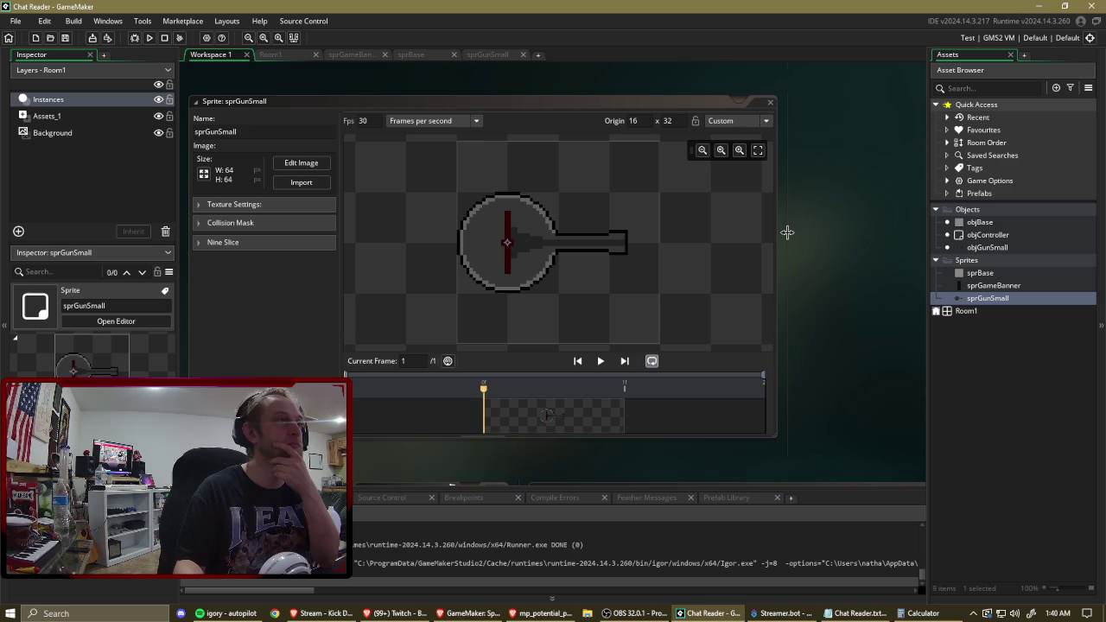
{"action": "double_click", "coordinate": [987, 299]}
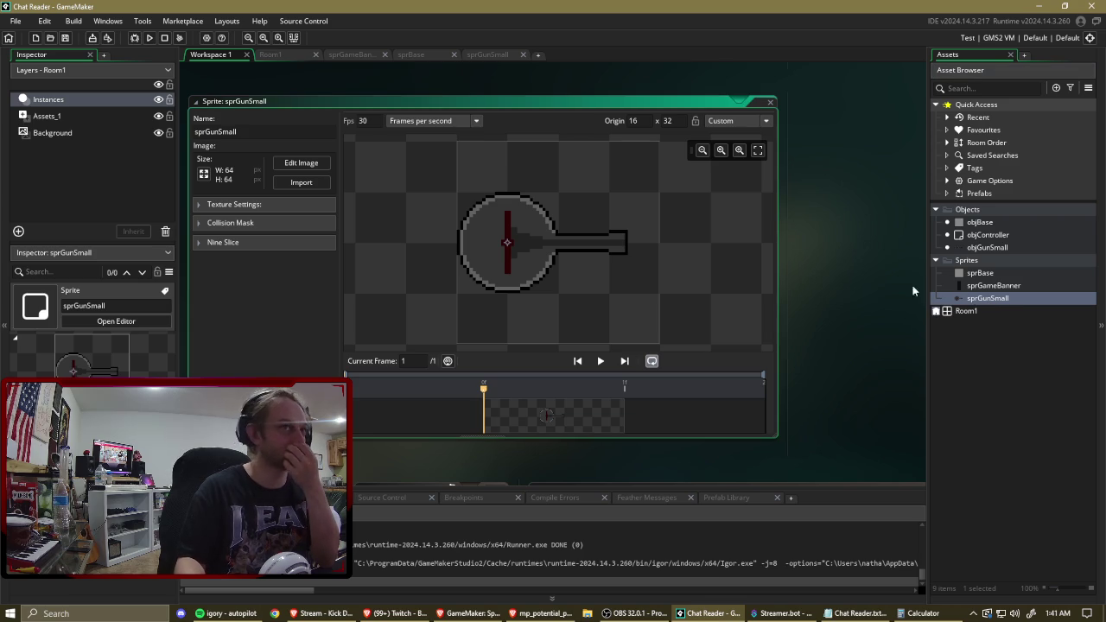
{"action": "right_click", "coordinate": [970, 261]}
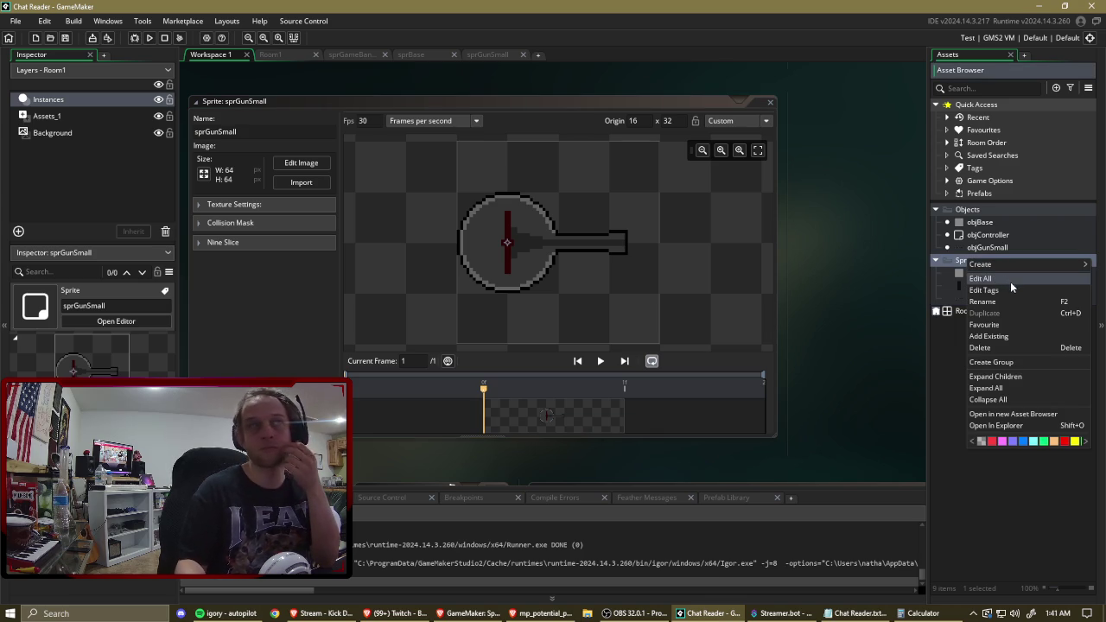
{"action": "left_click", "coordinate": [943, 347]}
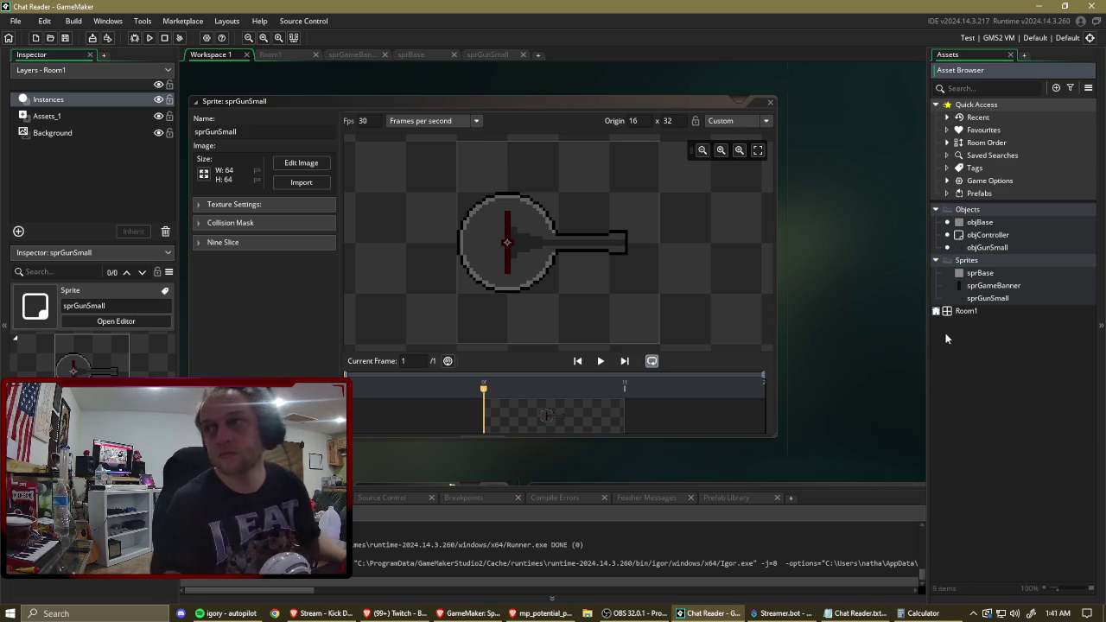
Run the game showing the rotated gun on the grey base, then leave it with the Windows key.
{"action": "left_click", "coordinate": [150, 38]}
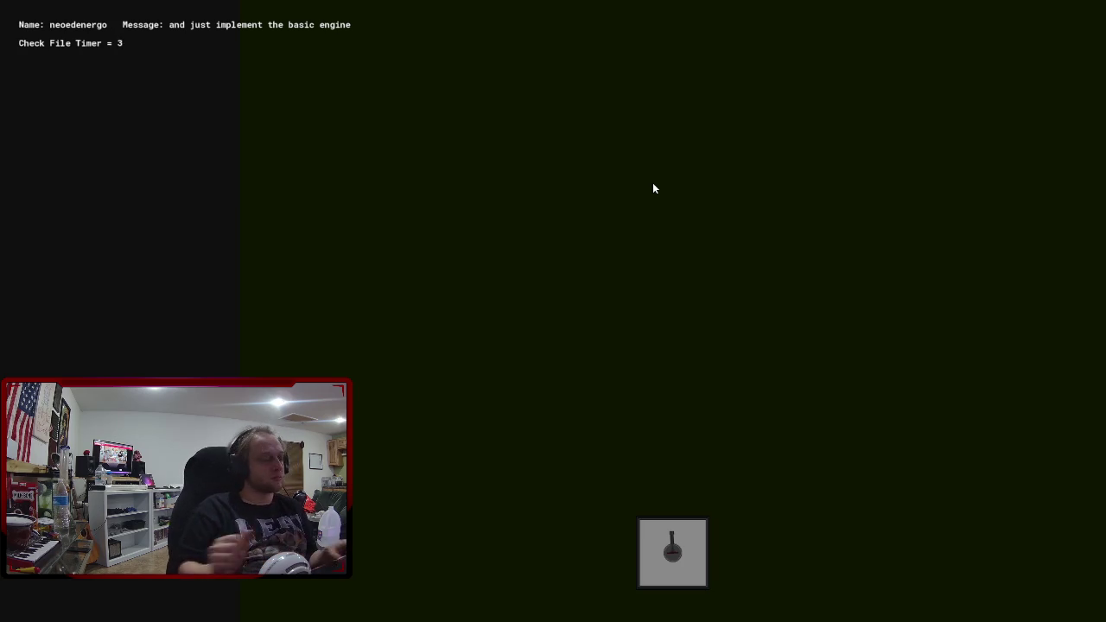
{"action": "key", "text": "super"}
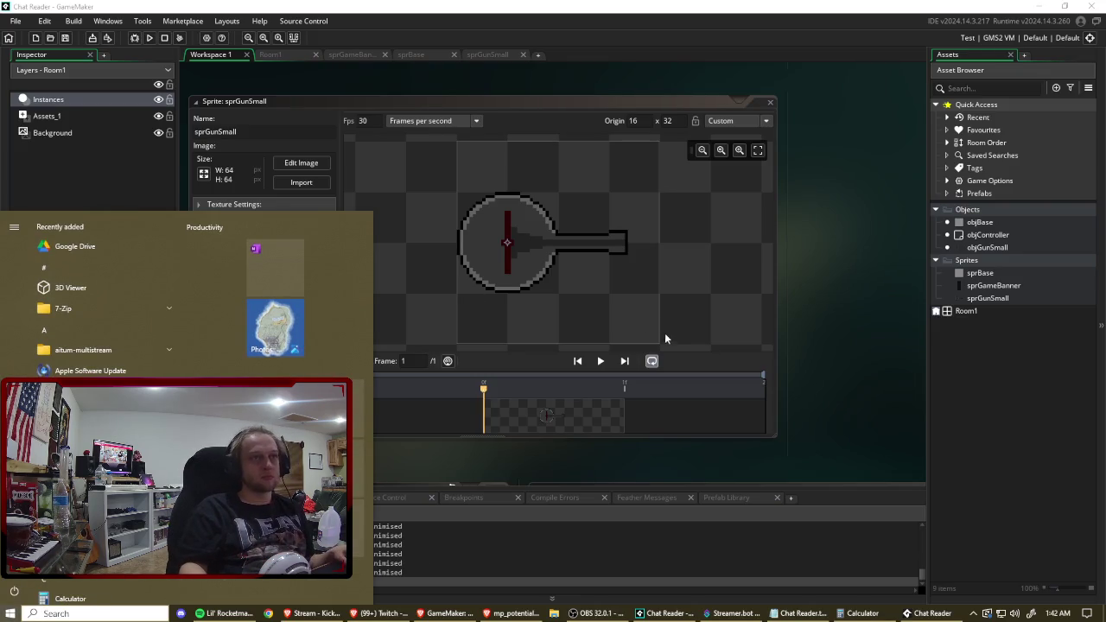
Exit GameMaker and confirm the exit prompt.
{"action": "key", "text": "super"}
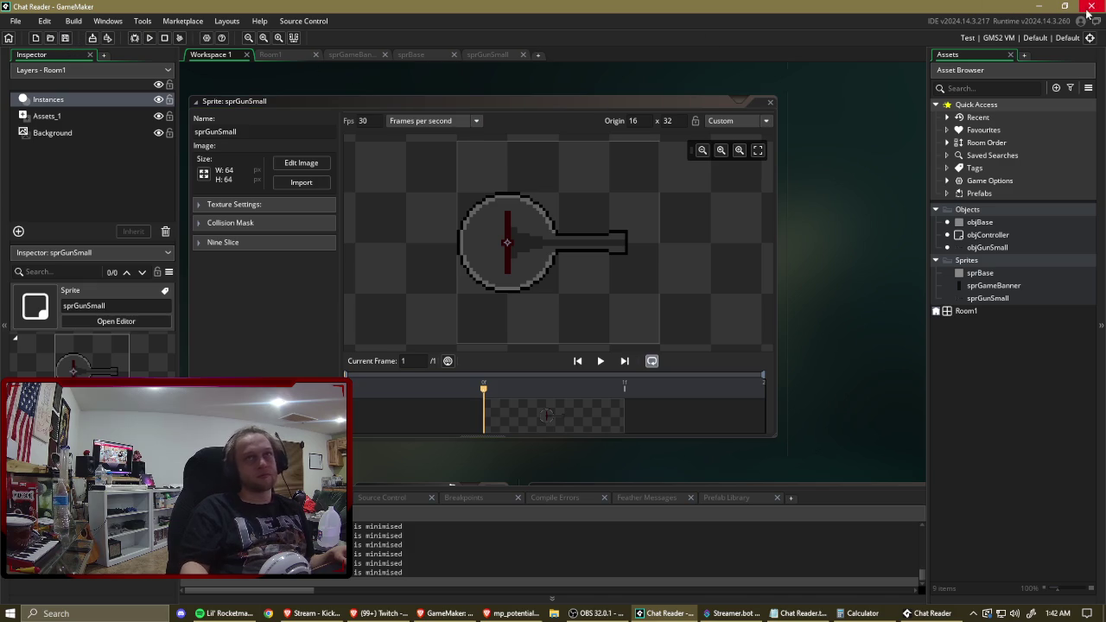
{"action": "left_click", "coordinate": [1091, 6]}
{"action": "left_click", "coordinate": [573, 327]}
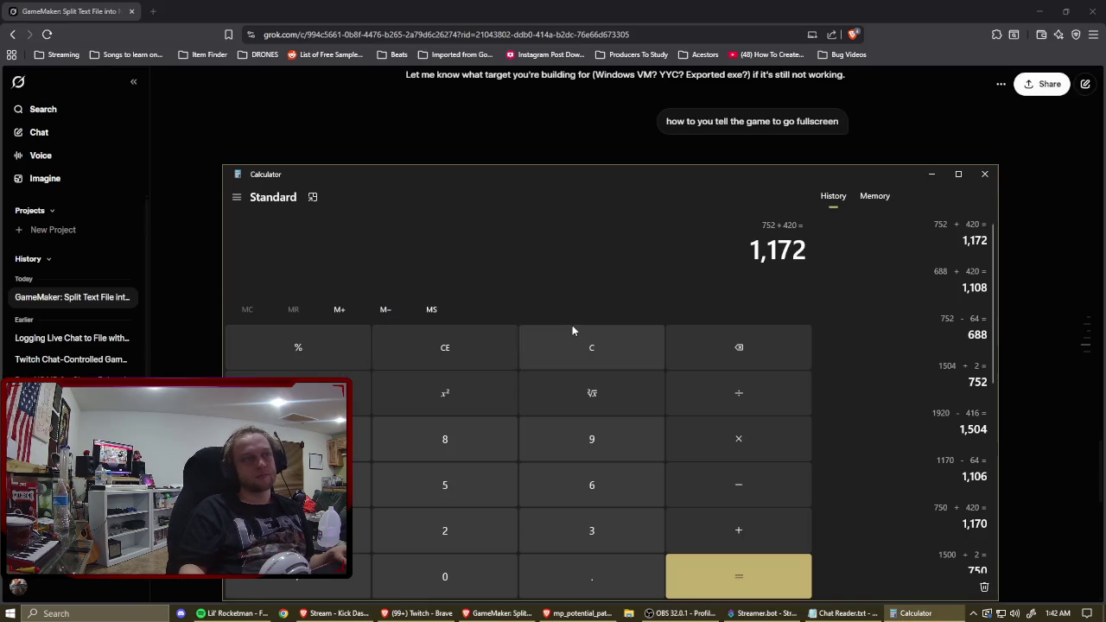
Close the Grok and GameMaker Manual browser windows, Calculator, Streamer.bot and Chat Reader.txt.
{"action": "left_click", "coordinate": [1094, 11]}
{"action": "left_click", "coordinate": [1093, 10]}
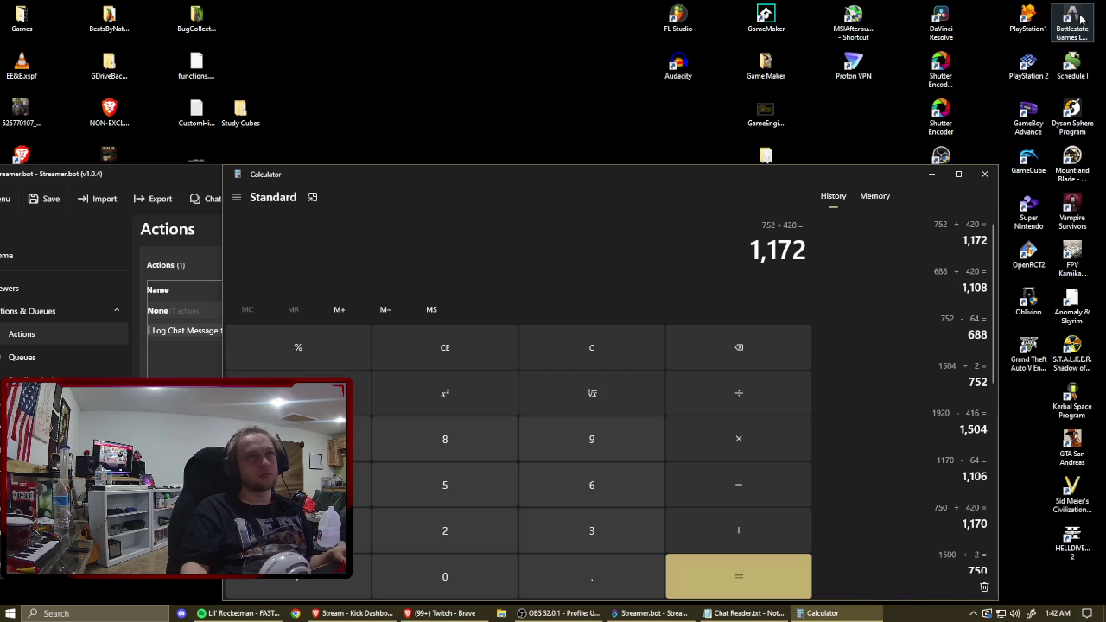
{"action": "left_click", "coordinate": [985, 174]}
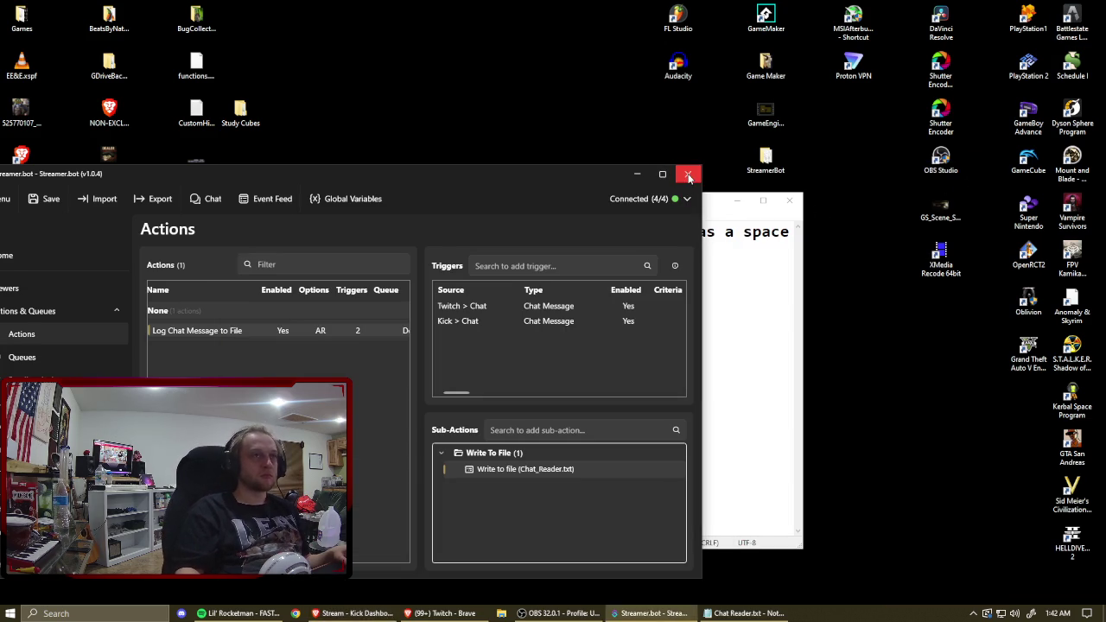
{"action": "left_click", "coordinate": [689, 176]}
{"action": "left_click", "coordinate": [789, 200]}
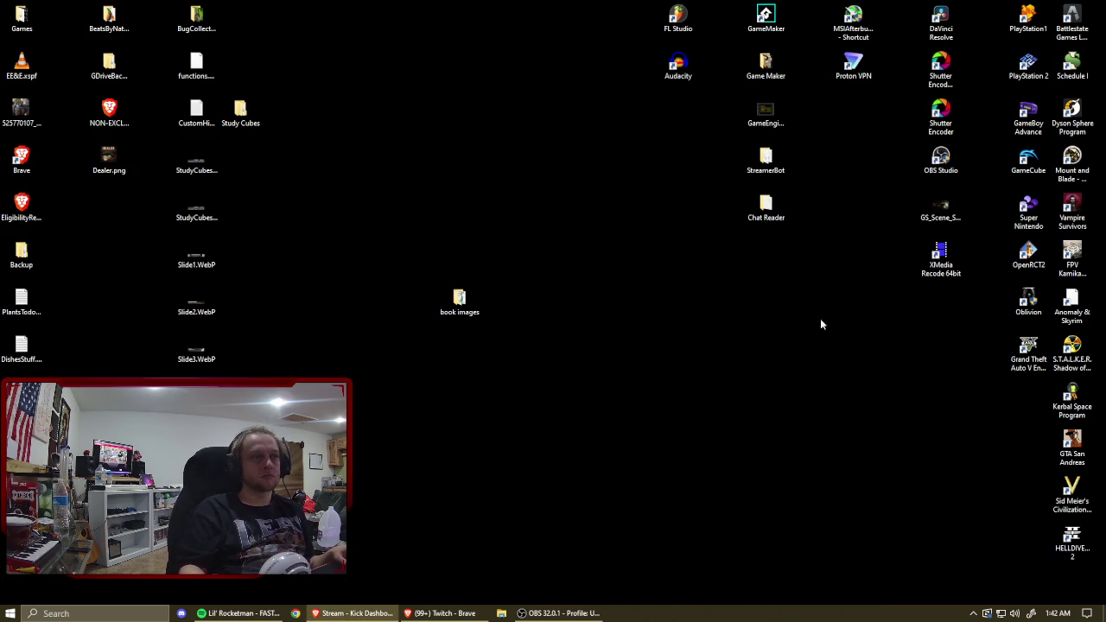
Launch Grand Theft Auto V Enhanced and approve the launcher's admin permission prompt.
{"action": "left_click", "coordinate": [974, 613]}
{"action": "left_click", "coordinate": [972, 610]}
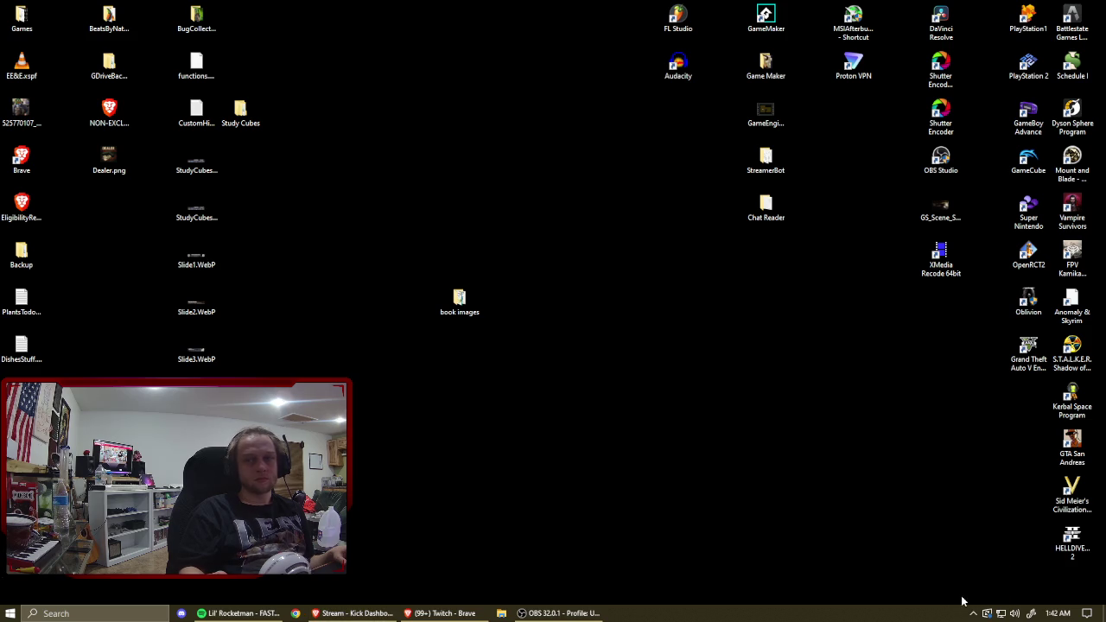
{"action": "left_click", "coordinate": [1029, 351]}
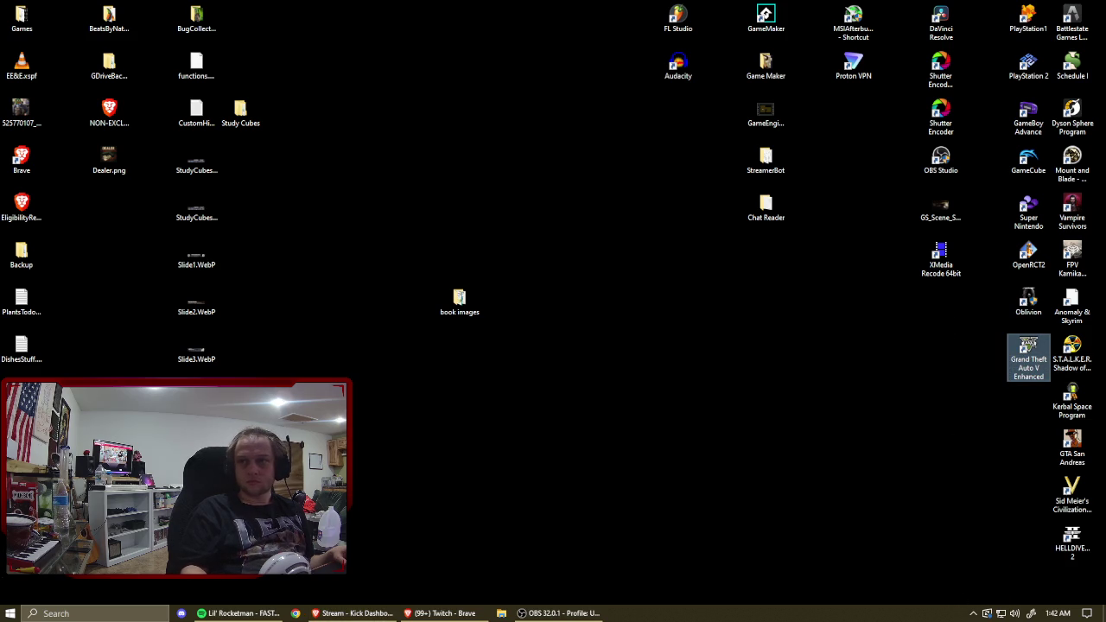
{"action": "left_click", "coordinate": [506, 383]}
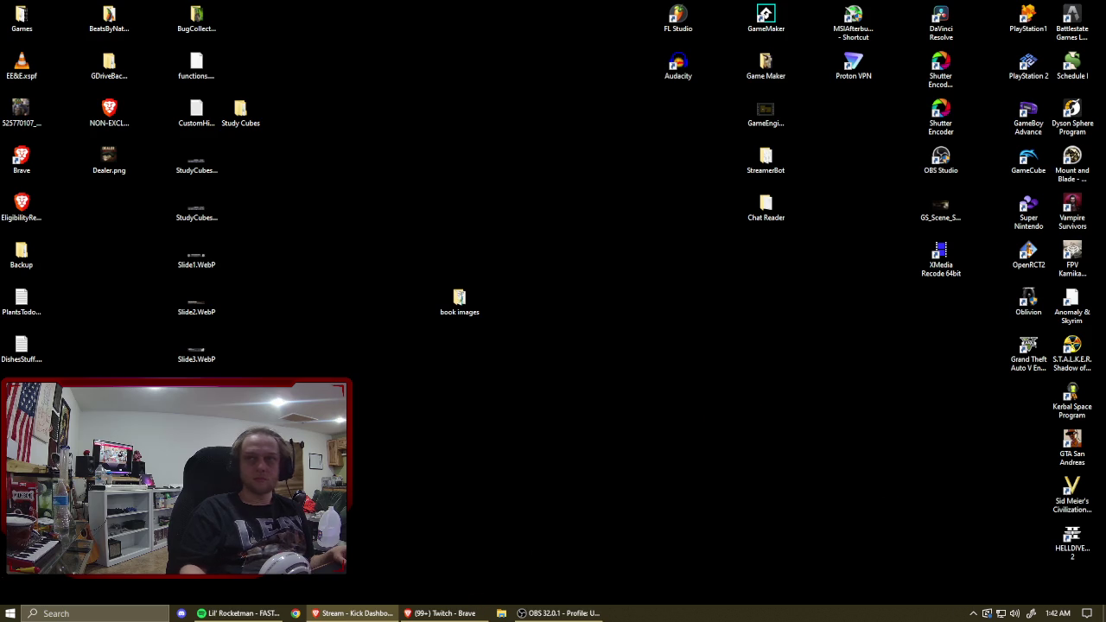
Add the playing Spotify track to Liked Songs and restart it from the beginning.
{"action": "left_click", "coordinate": [210, 613]}
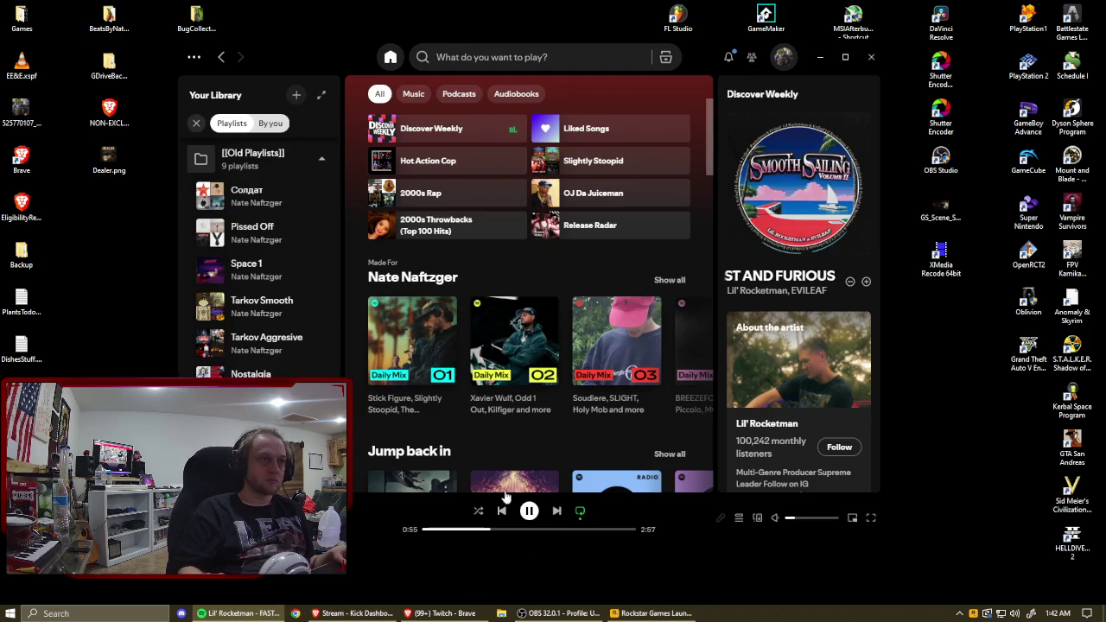
{"action": "key", "text": "alt+shift+b"}
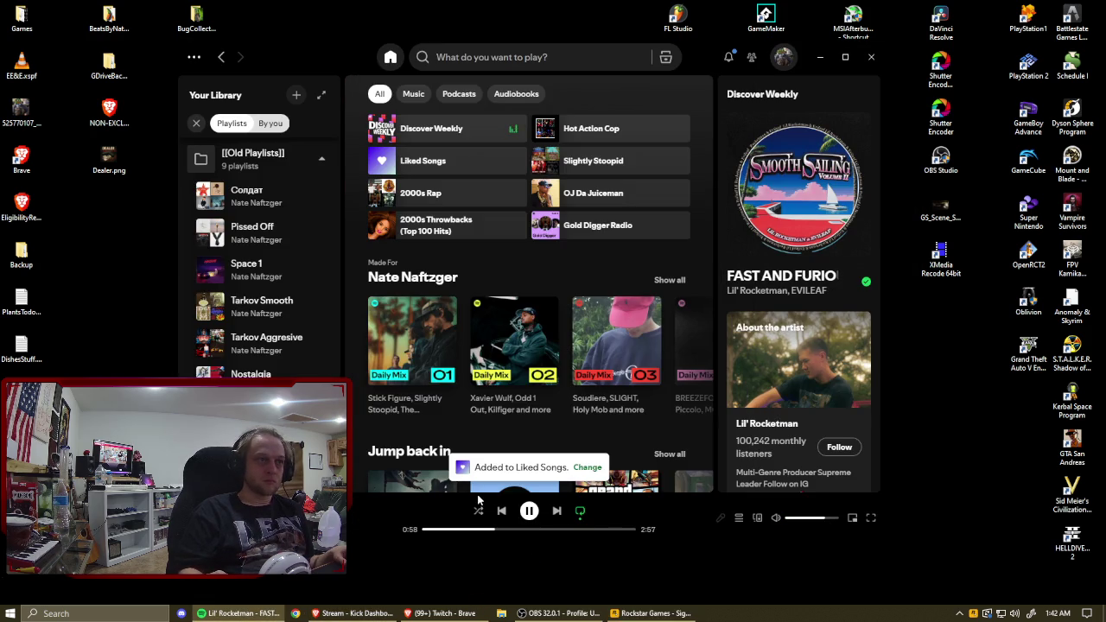
{"action": "left_click", "coordinate": [501, 511]}
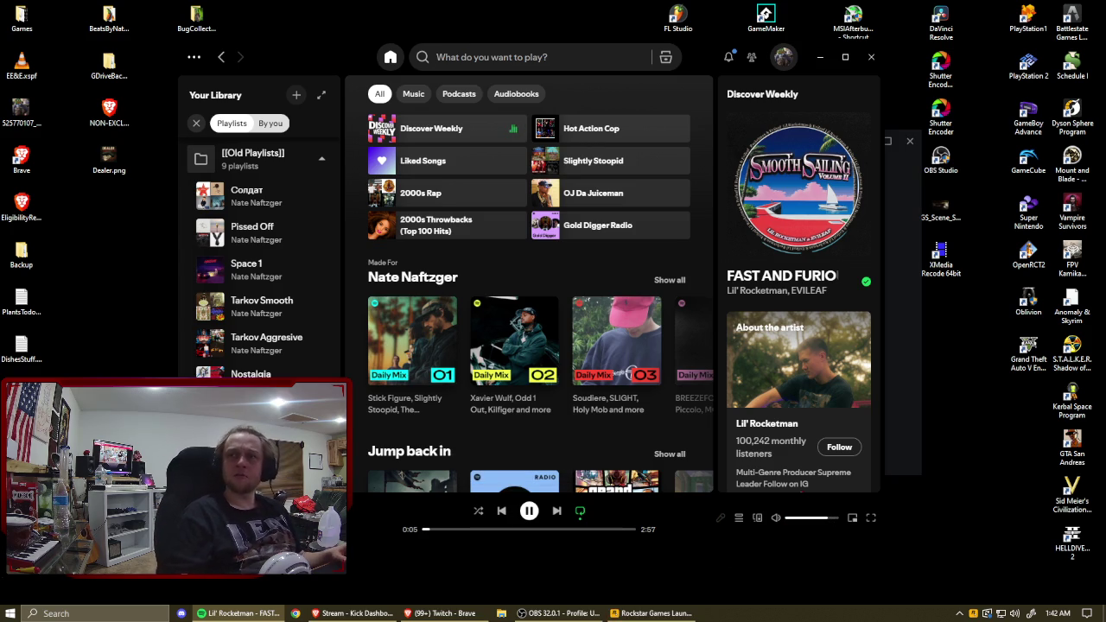
{"action": "key", "text": "ctrl+t"}
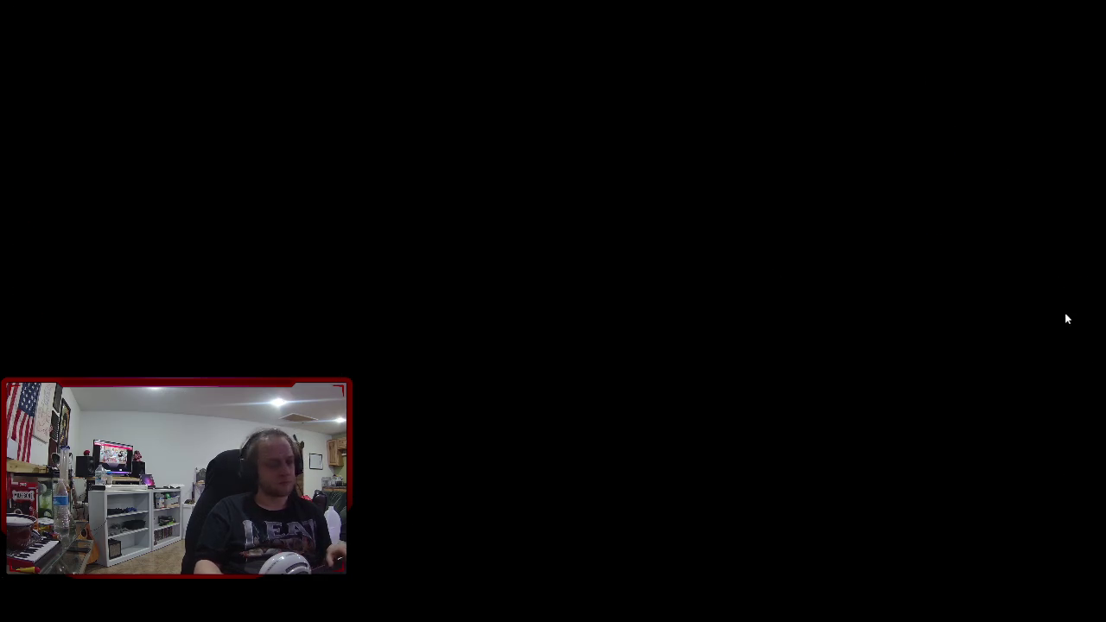
Let Grand Theft Auto V finish loading through the Rockstar Games Launcher to its main menu.
{"action": "key", "text": "super"}
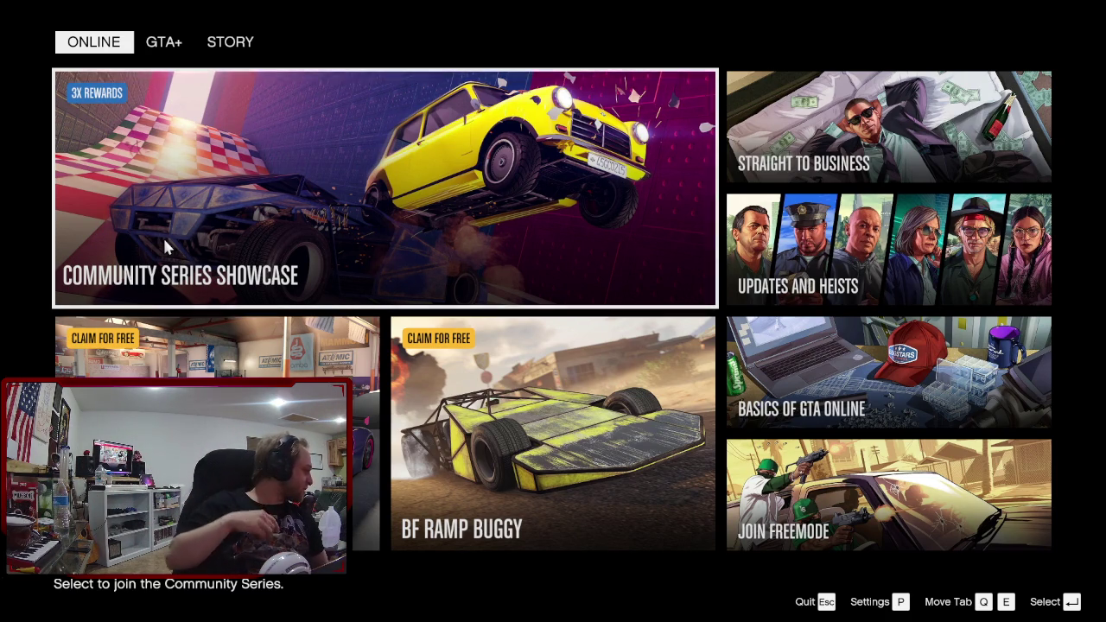
Select Join Freemode on the Online tab and wait through the Entering Online loading screen.
{"action": "left_click", "coordinate": [864, 497]}
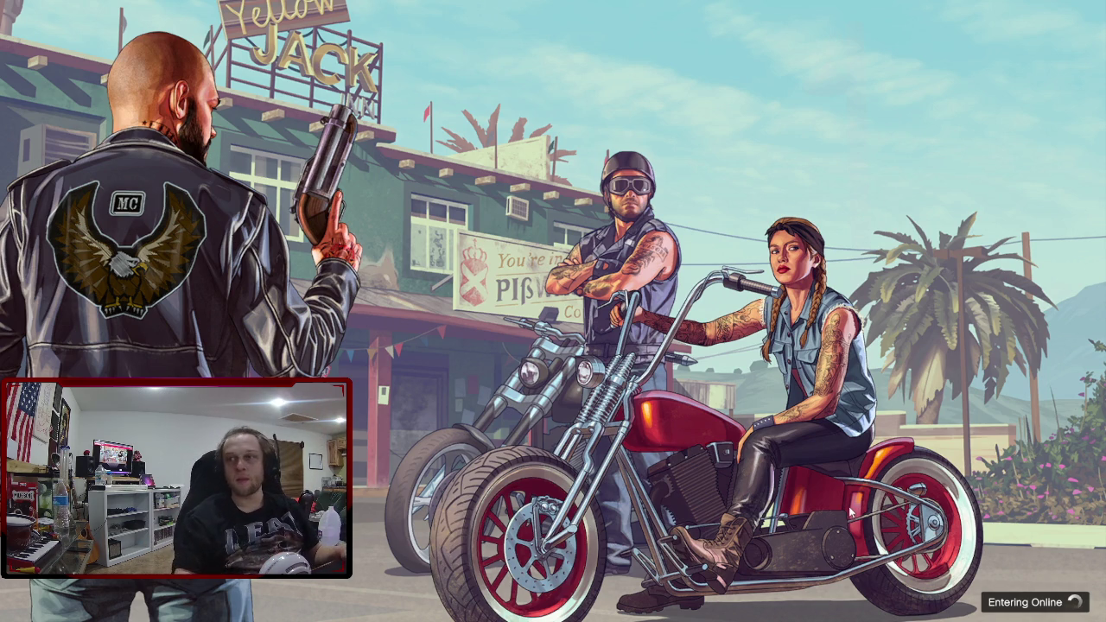
{"action": "key", "text": "super"}
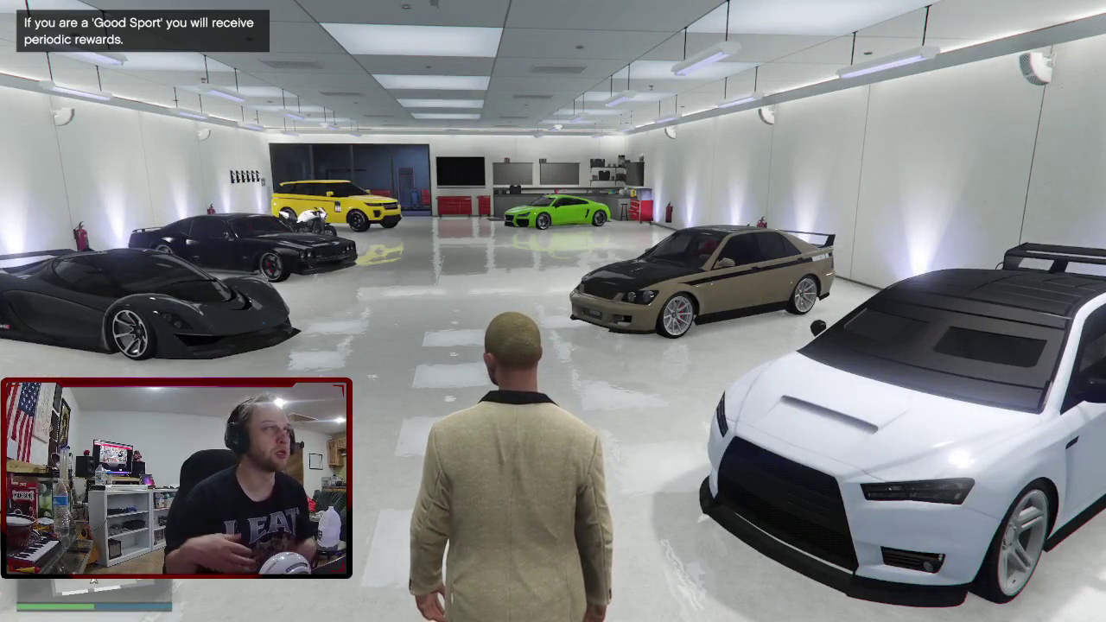
Go from Office Garage 1 through the Smo Co reception into the CEO office, behind the desk.
{"action": "key", "text": "w"}
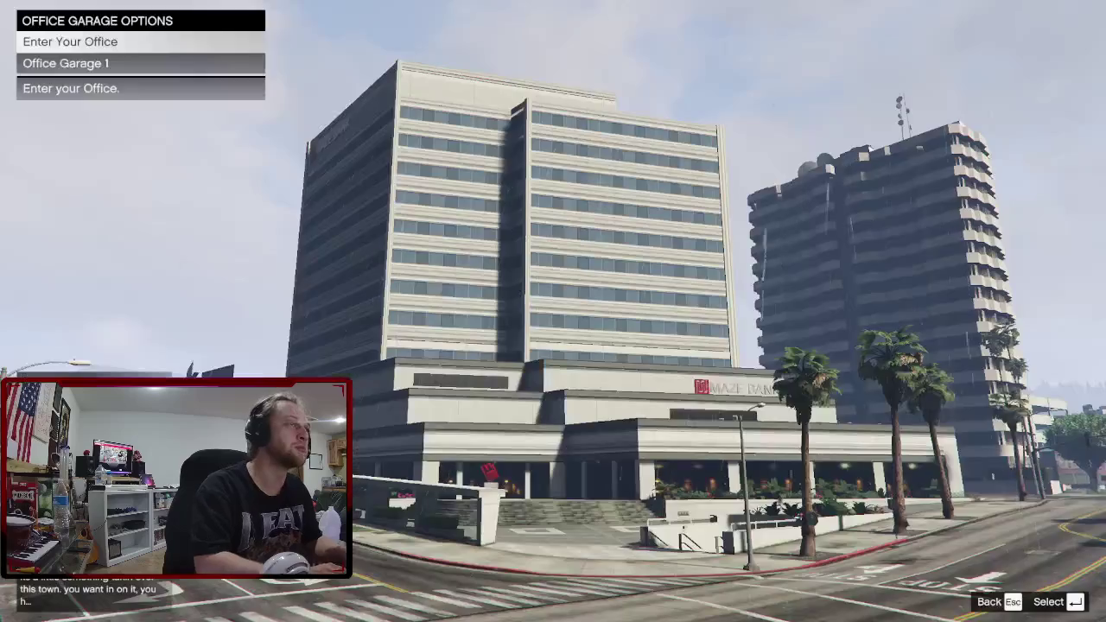
{"action": "key", "text": "Return"}
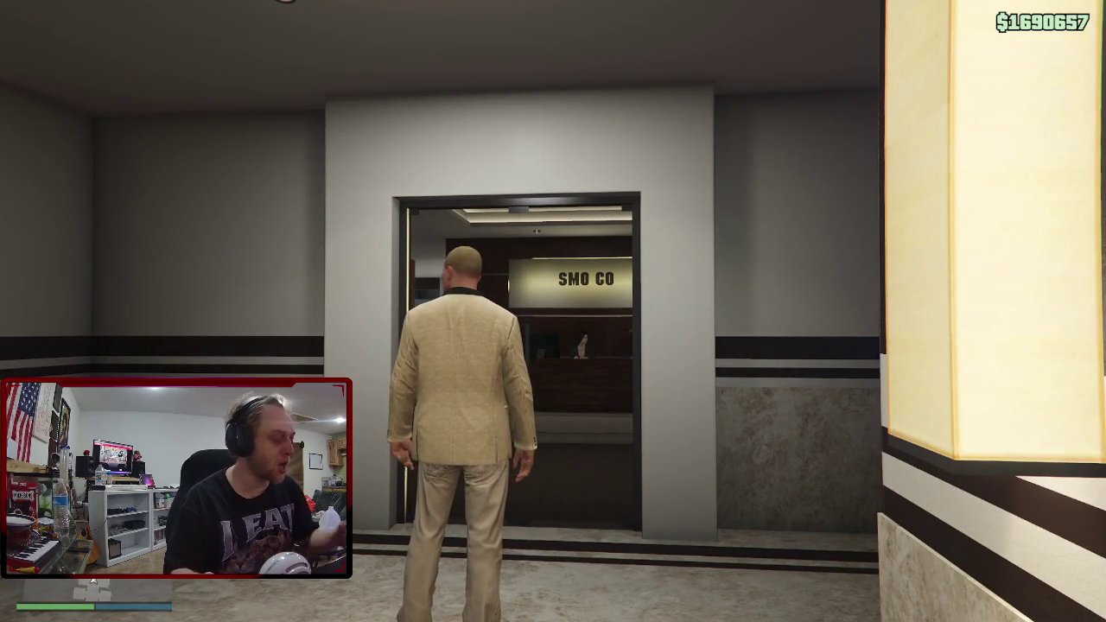
{"action": "key", "text": "w"}
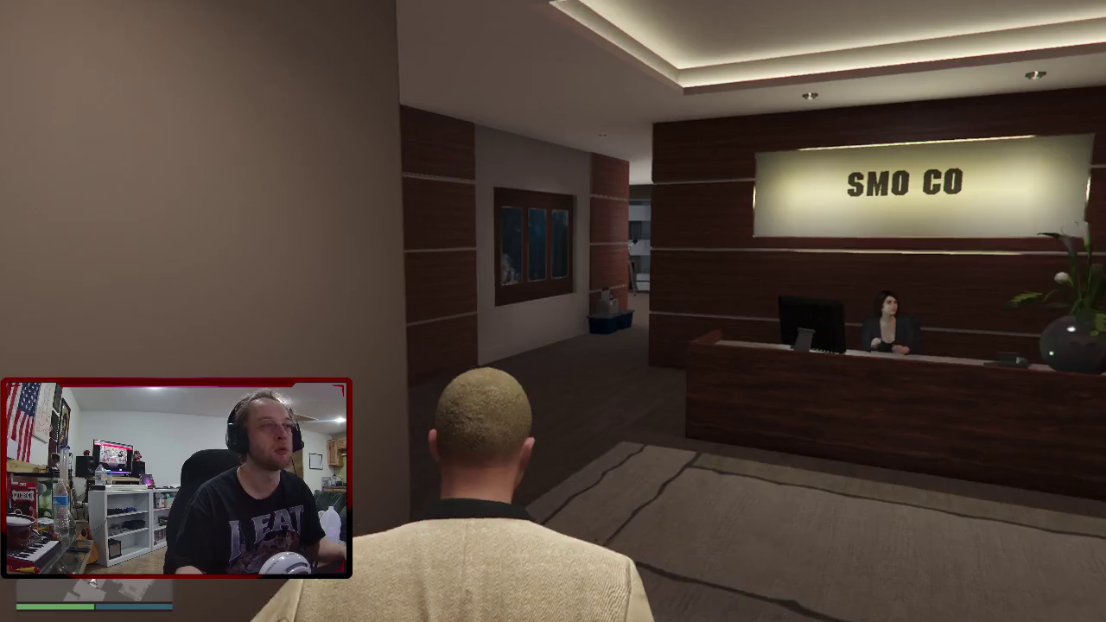
{"action": "key", "text": "w"}
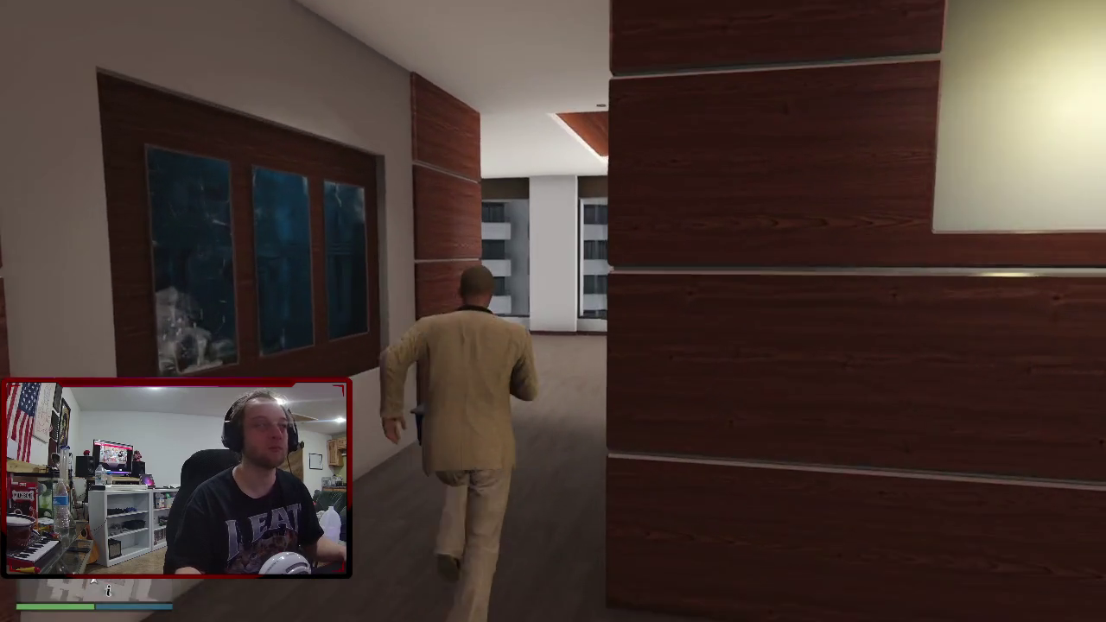
{"action": "key", "text": "w"}
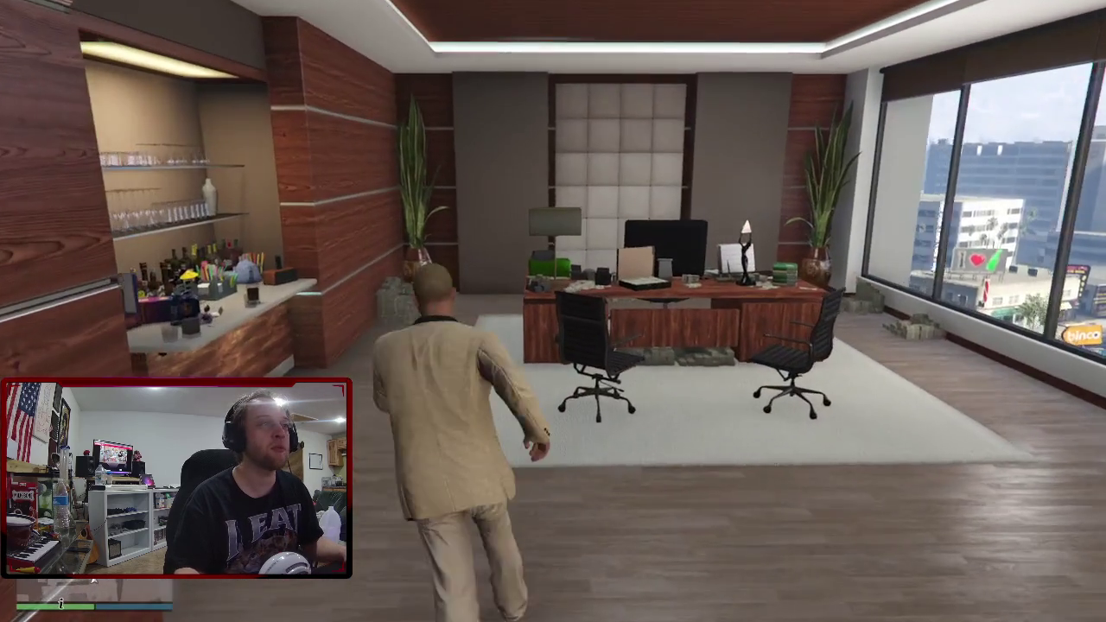
{"action": "key", "text": "w"}
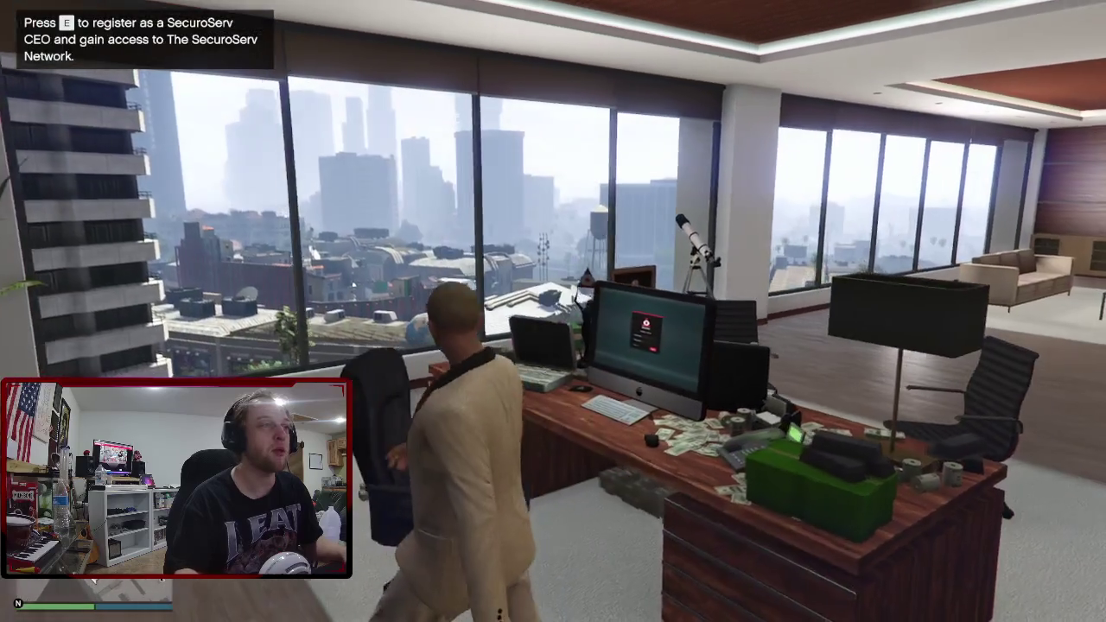
{"action": "key", "text": "w"}
Register as SecuroServ CEO at the desk, stand up, then sit back down at the computer.
{"action": "key", "text": "e"}
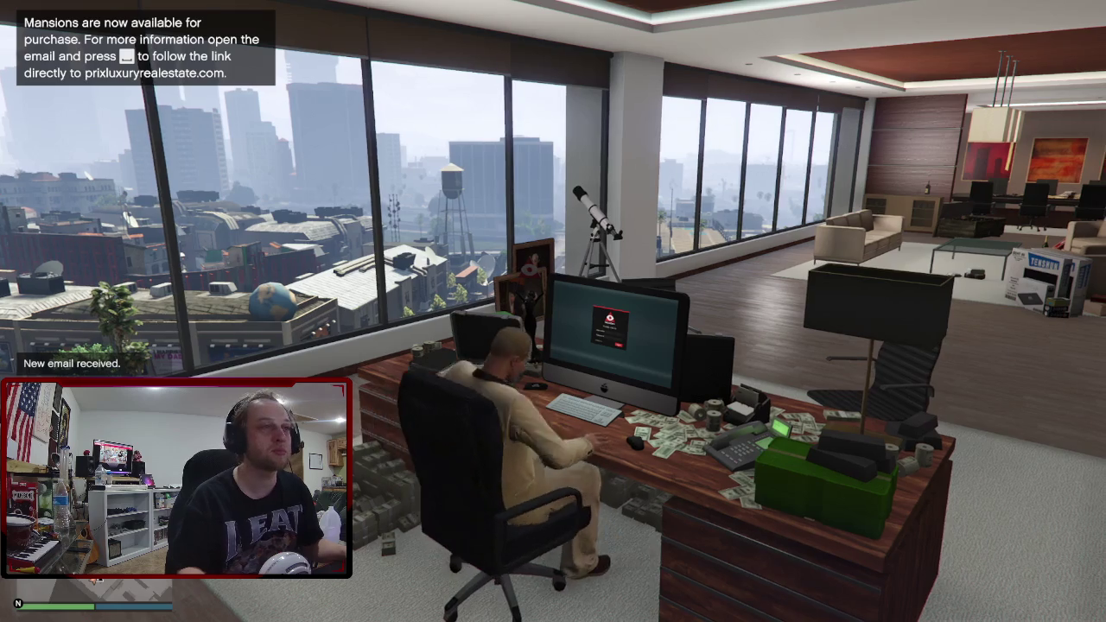
{"action": "key", "text": "f"}
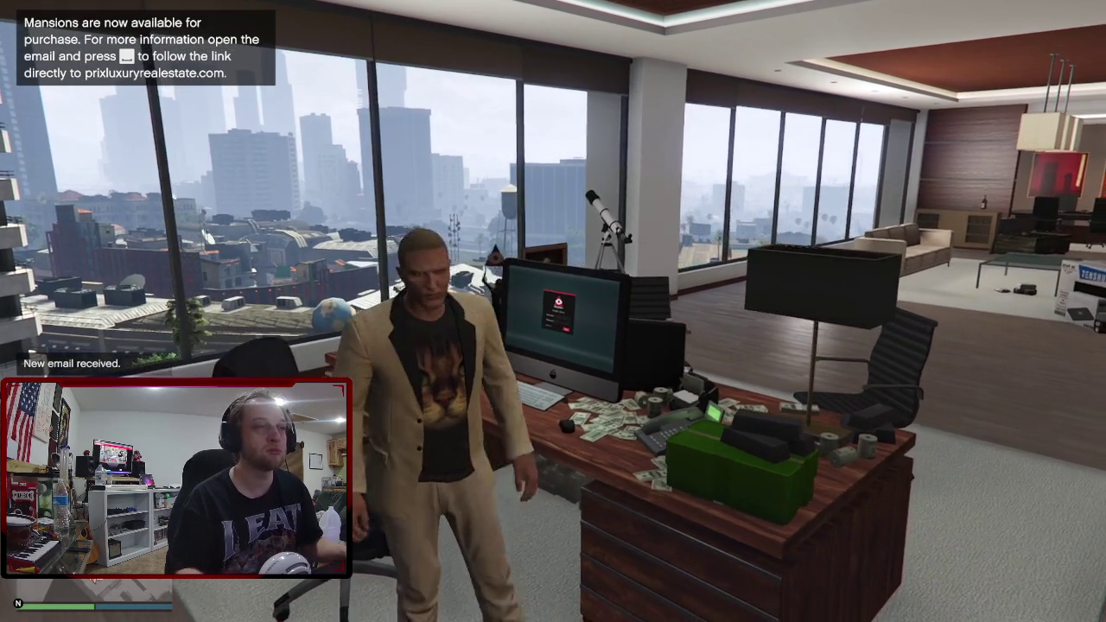
{"action": "key", "text": "e"}
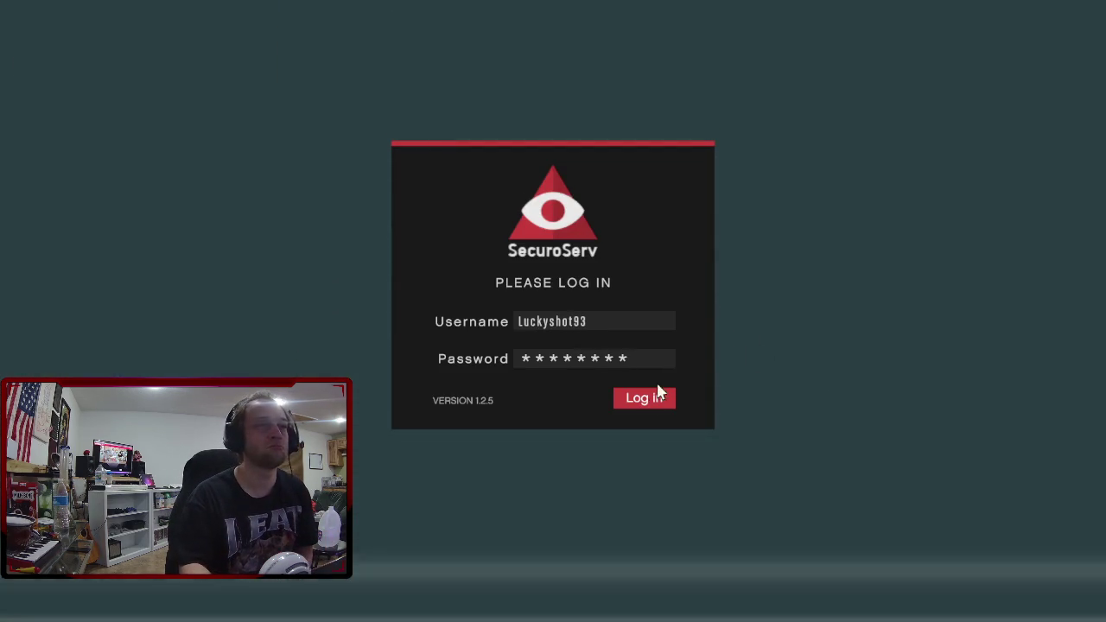
Log in to SecuroServ and bring up the Special Cargo Warehouse Map.
{"action": "left_click", "coordinate": [661, 398]}
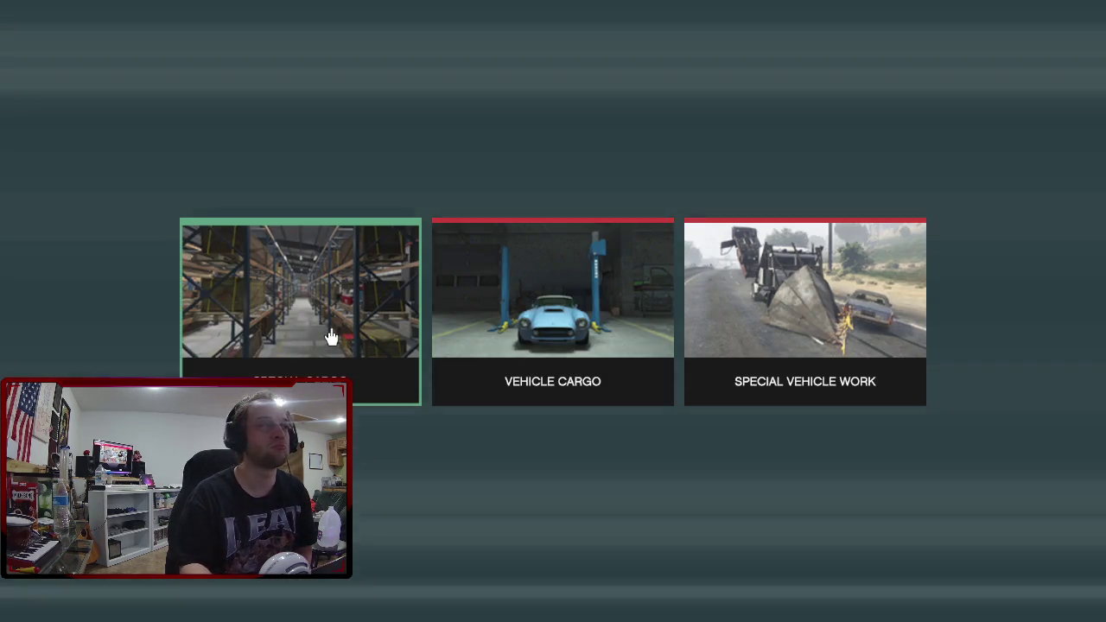
{"action": "left_click", "coordinate": [329, 335]}
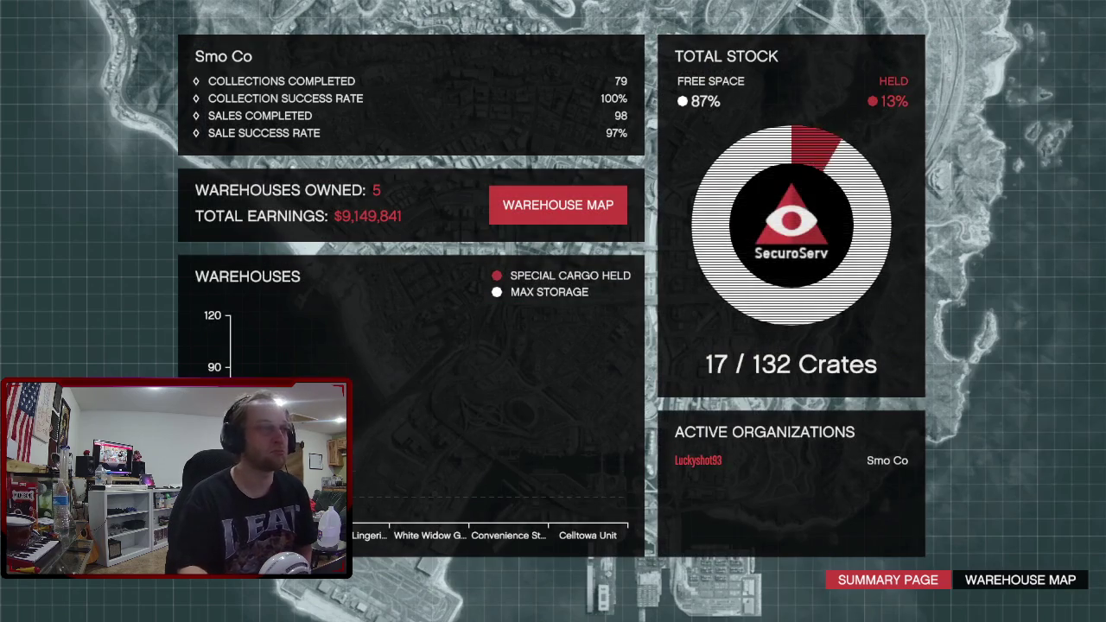
{"action": "left_click", "coordinate": [333, 345]}
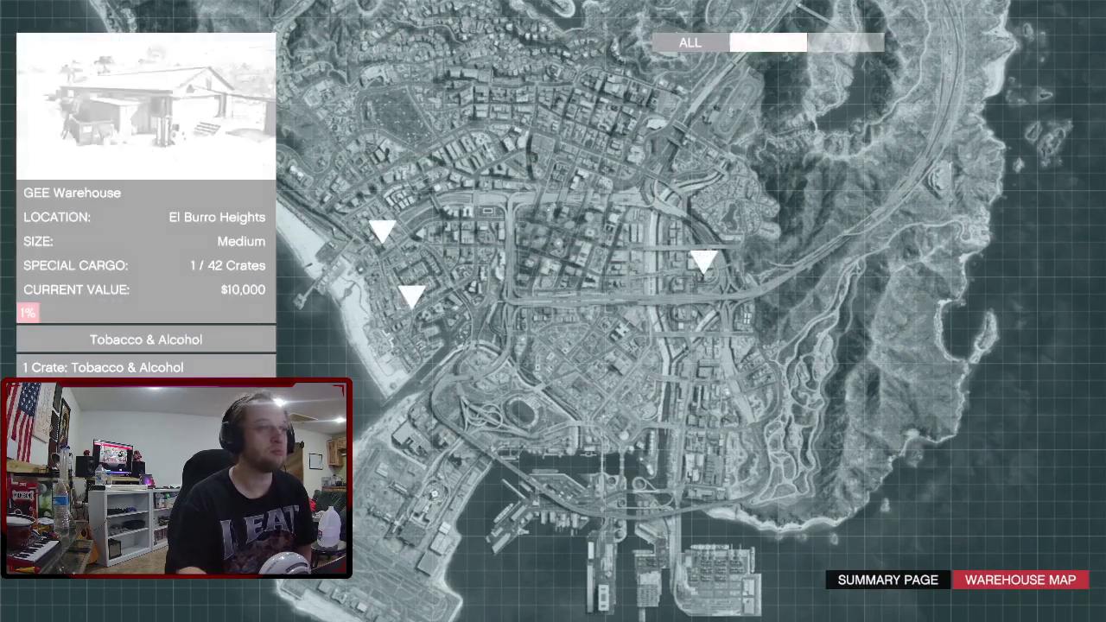
Check each owned warehouse: Derriere Lingerie Backlot, White Widow Garage, Convenience Store Lockup, GEE Warehouse, then exit.
{"action": "left_click", "coordinate": [375, 239]}
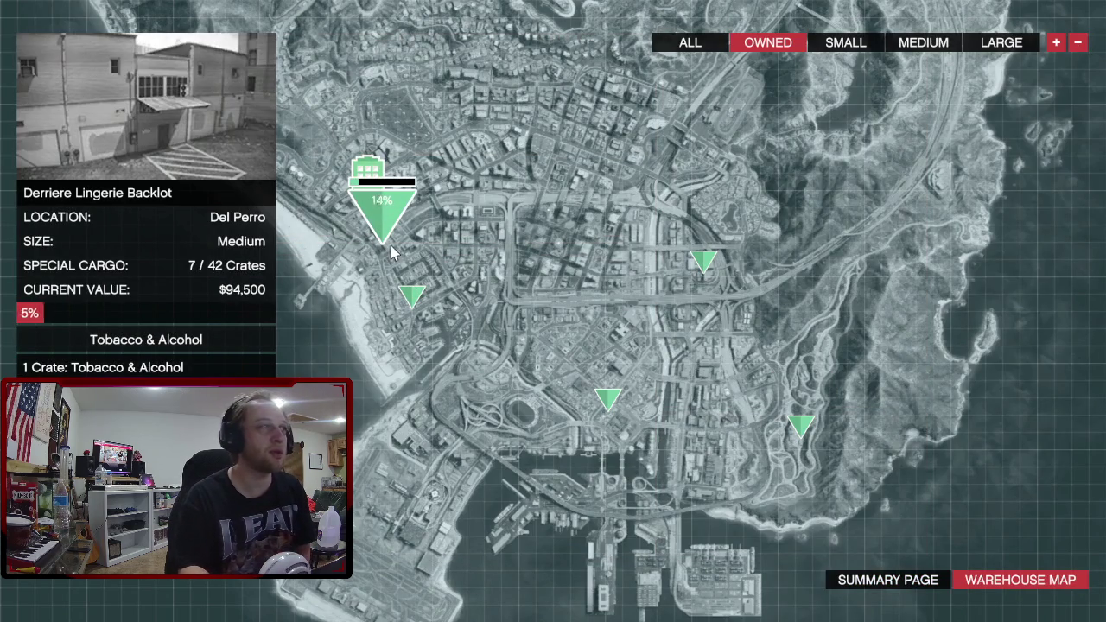
{"action": "left_click", "coordinate": [420, 298]}
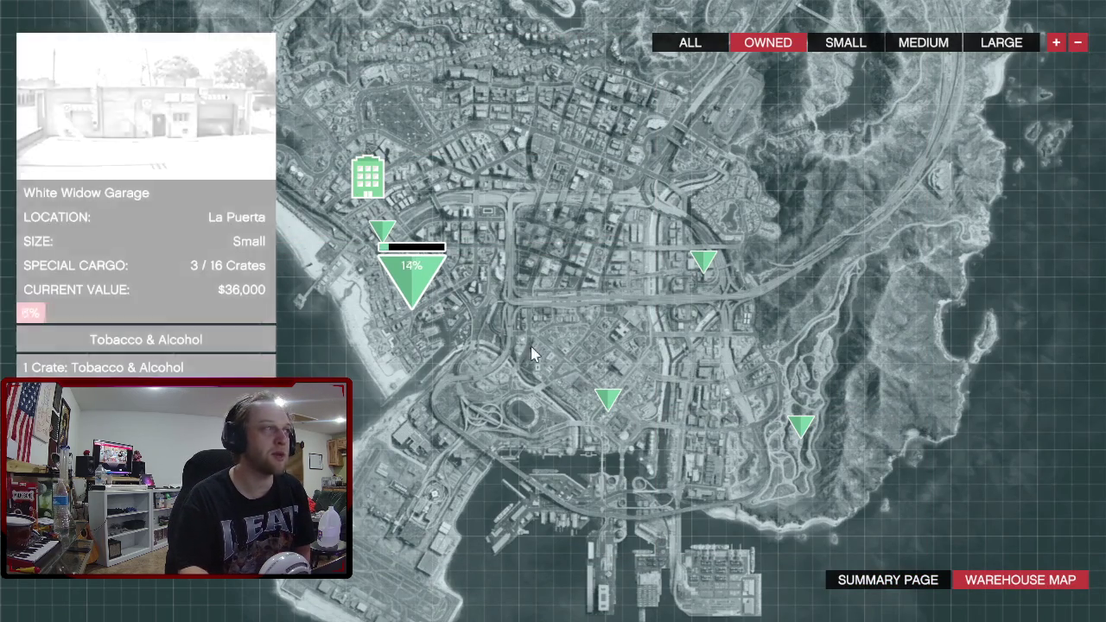
{"action": "left_click", "coordinate": [605, 398]}
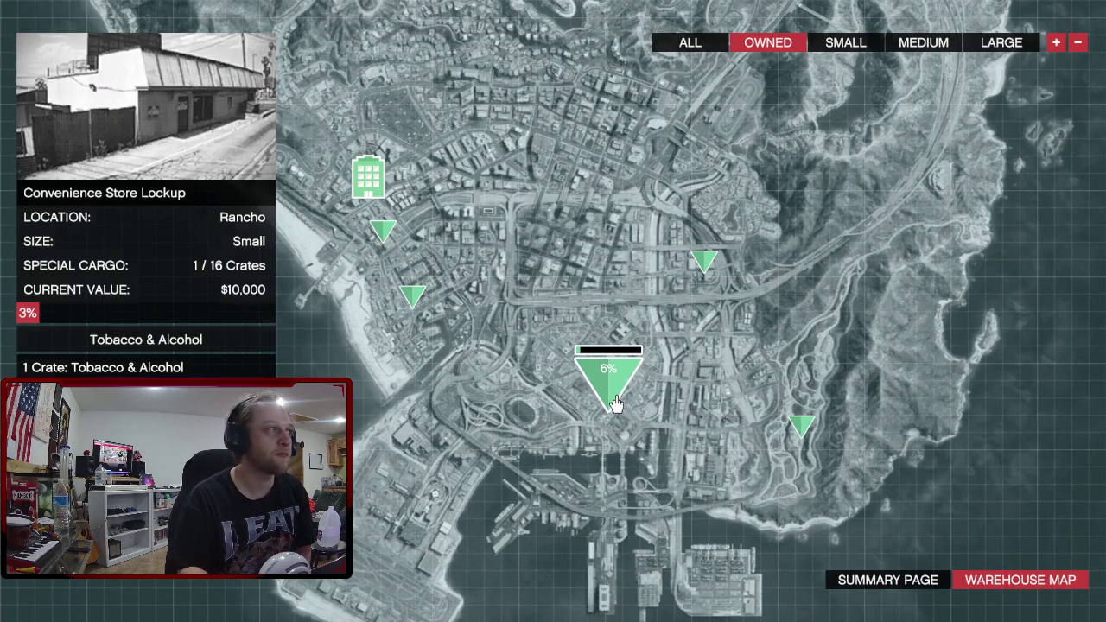
{"action": "left_click", "coordinate": [704, 268]}
{"action": "left_click", "coordinate": [801, 430]}
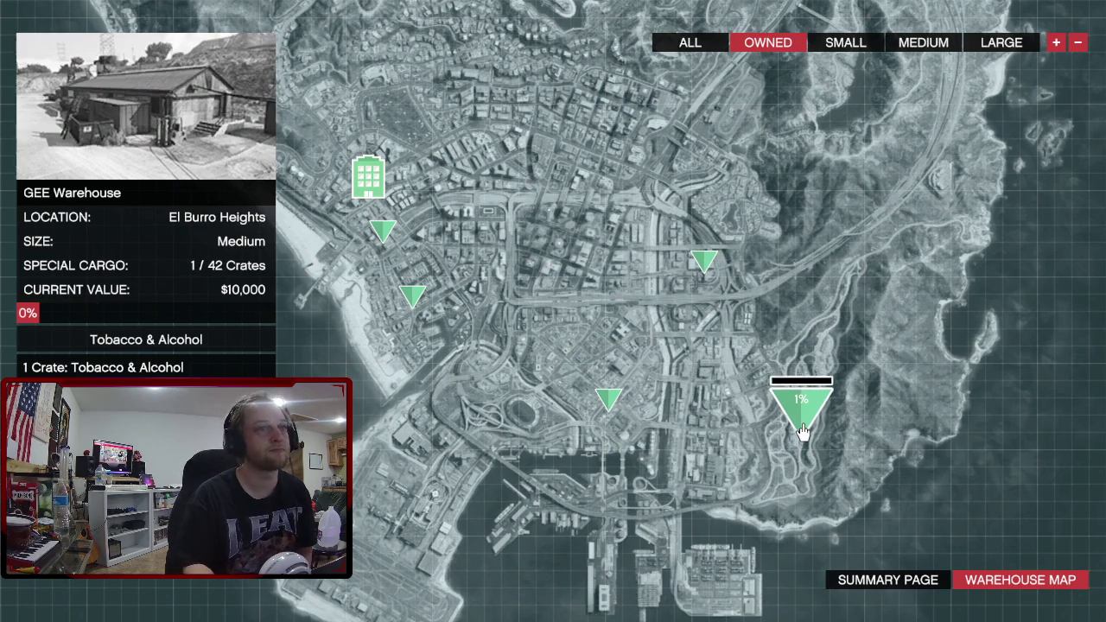
{"action": "left_click", "coordinate": [383, 230]}
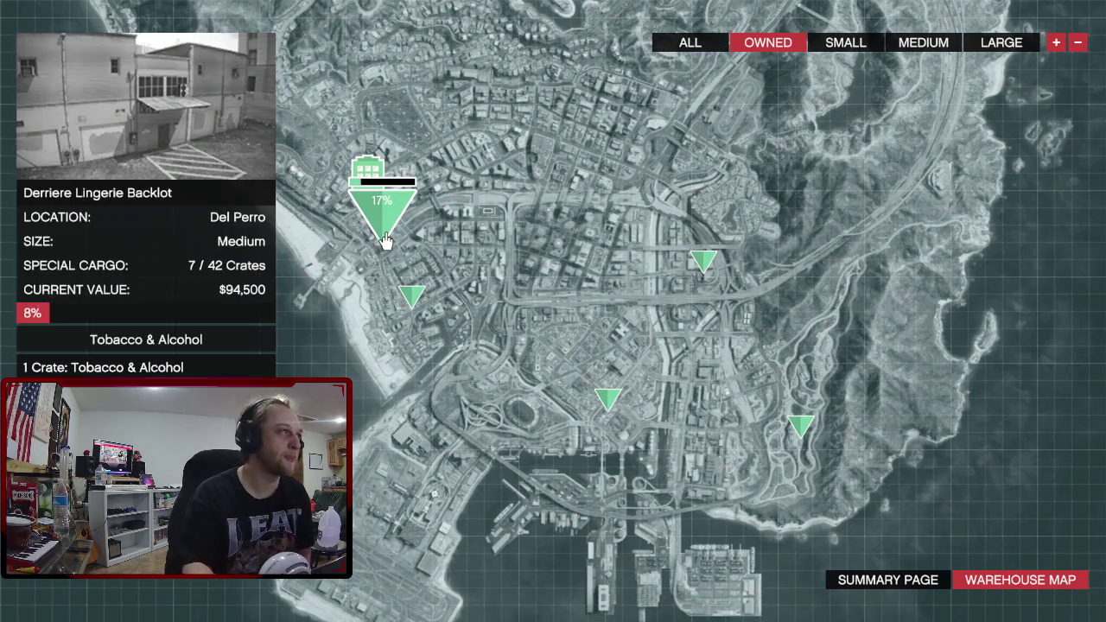
{"action": "key", "text": "Escape"}
{"action": "key", "text": "Escape"}
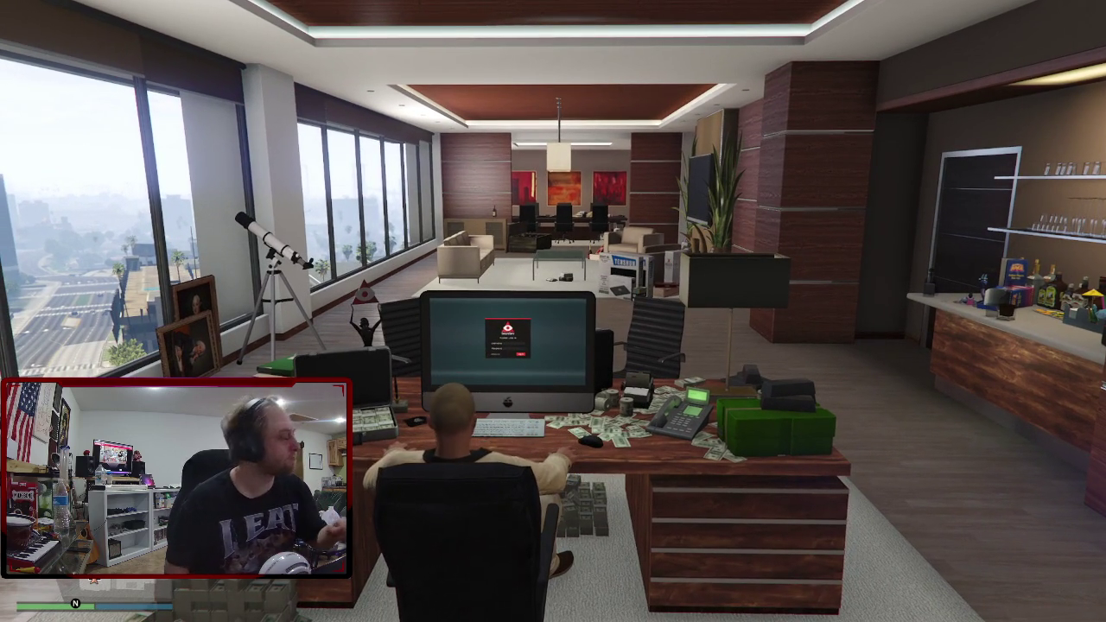
Stand up from the desk and run through the lobby to the elevators.
{"action": "mouse_move", "coordinate": [553, 311]}
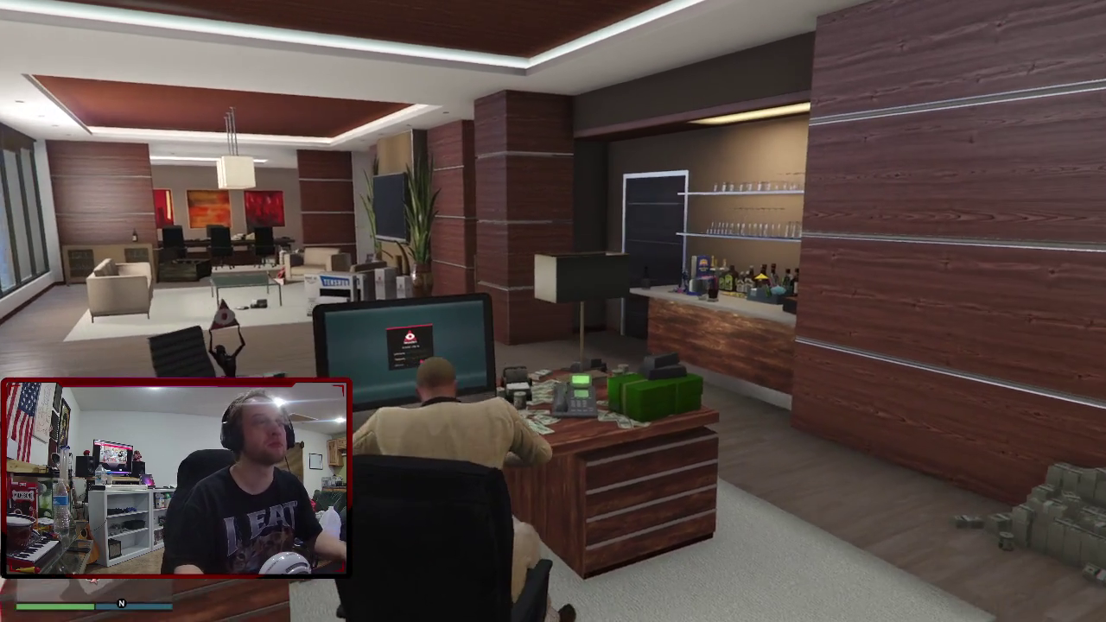
{"action": "key", "text": "f"}
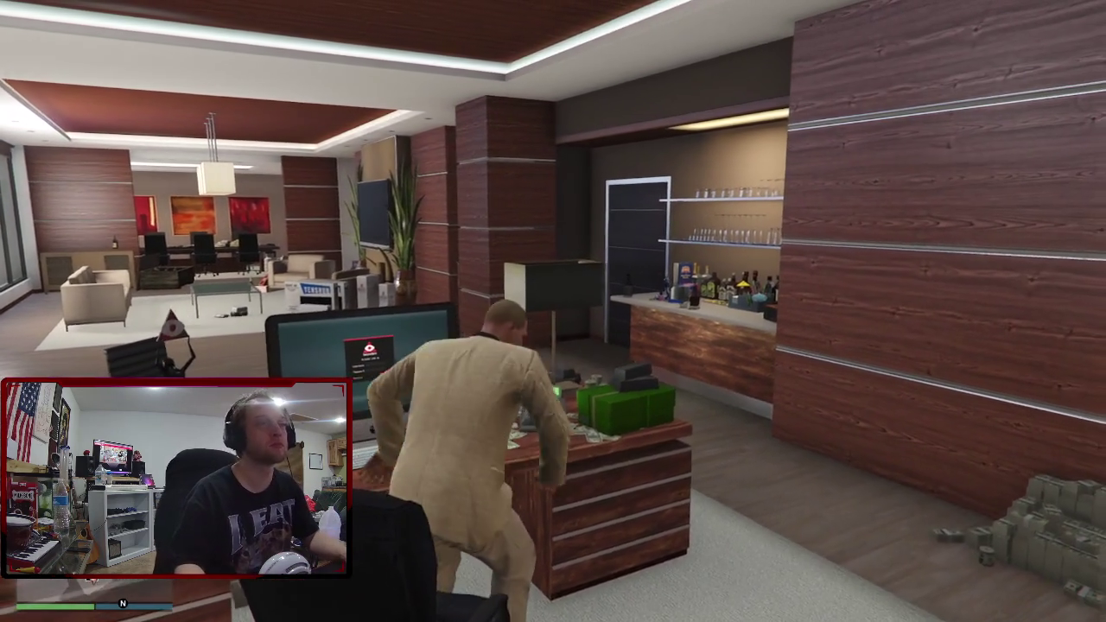
{"action": "key", "text": "w"}
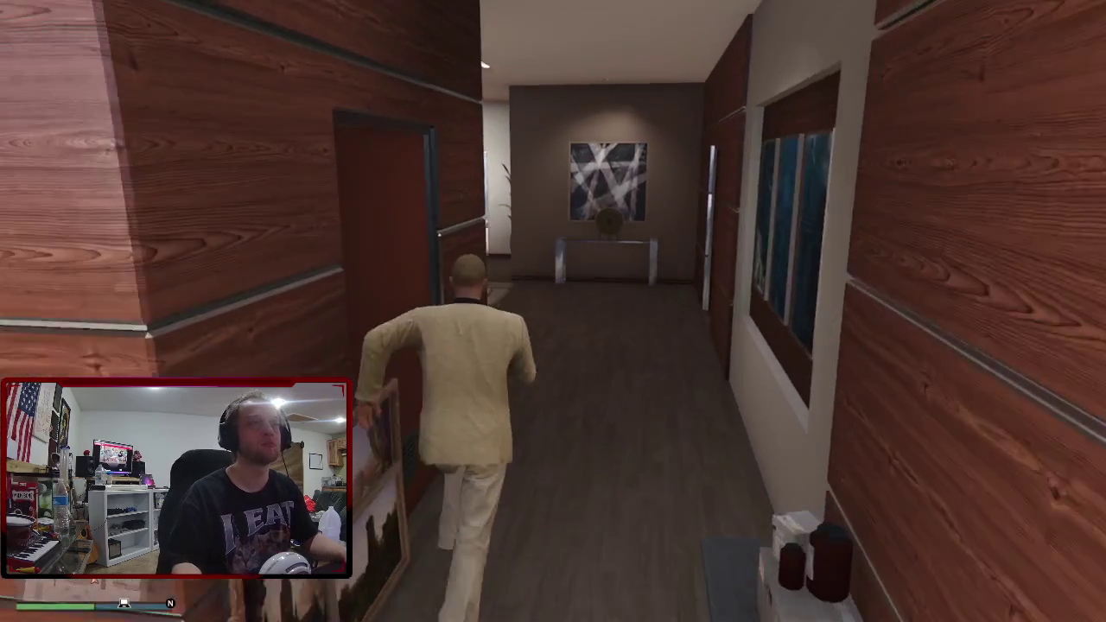
{"action": "key", "text": "w"}
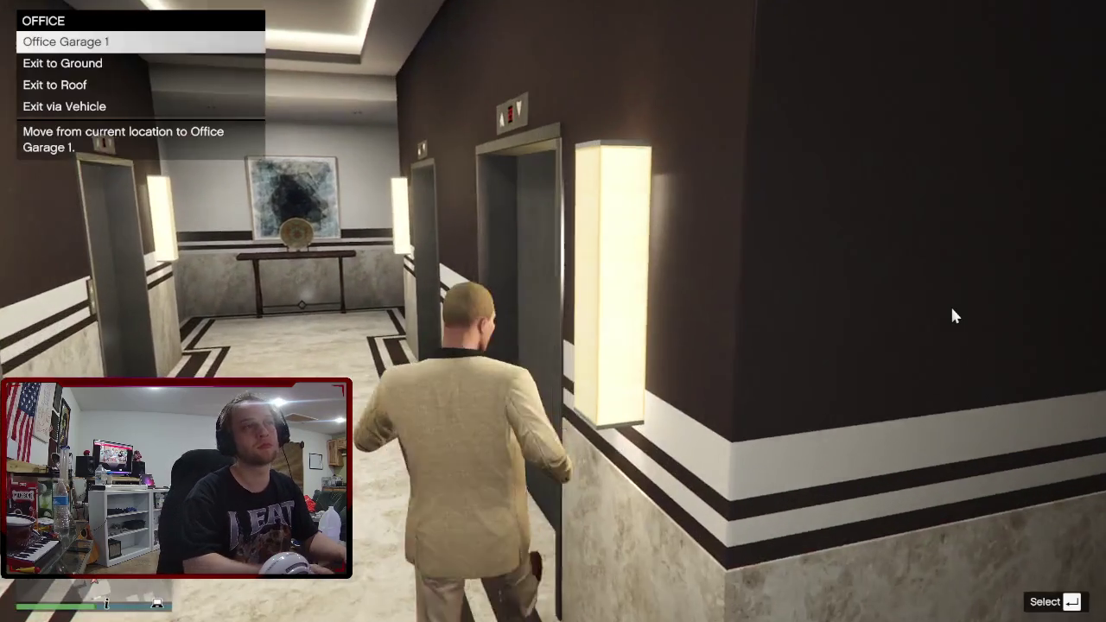
Choose Exit to Roof and request the Frogger helicopter for $200 from Pegasus Concierge.
{"action": "key", "text": "Down"}
{"action": "key", "text": "Down"}
{"action": "key", "text": "Return"}
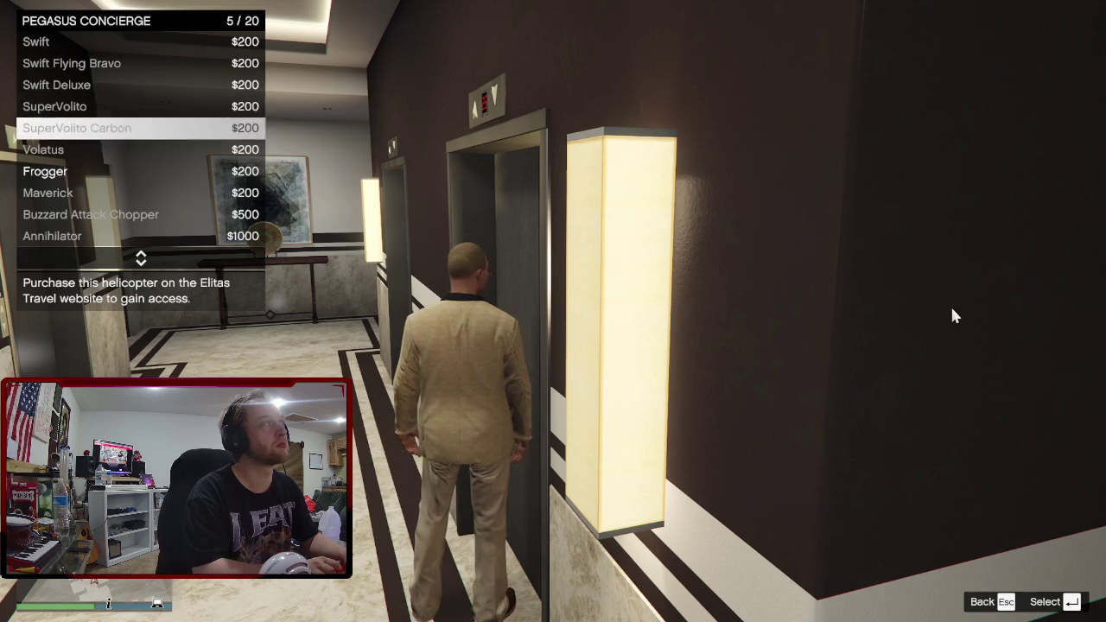
{"action": "key", "text": "Return"}
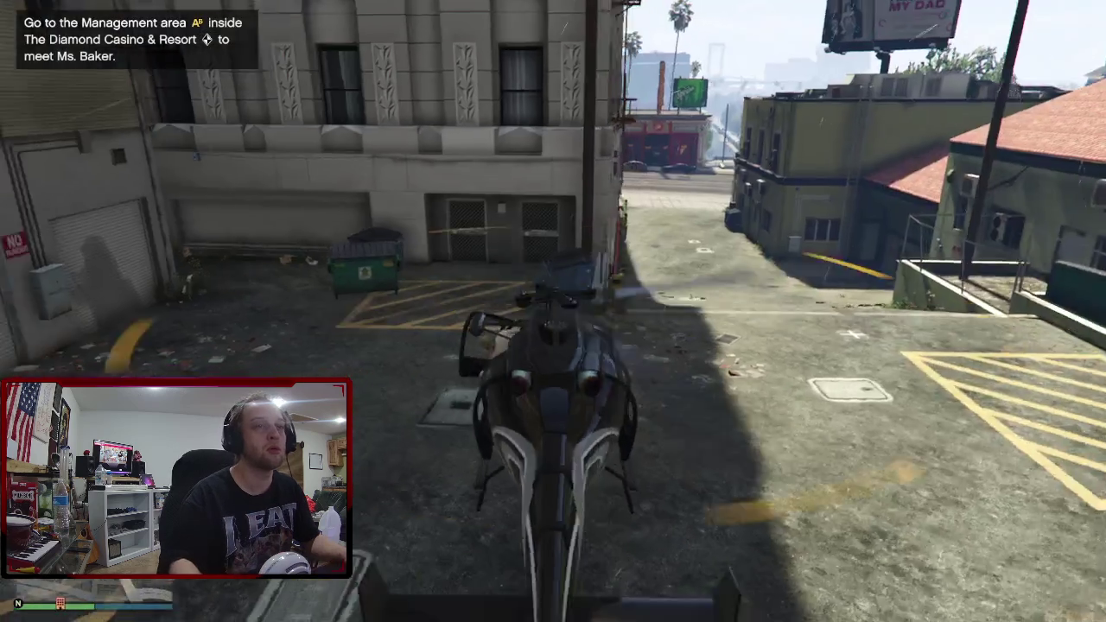
Walk through the warehouse to the worker by the roll-up door, pay, and choose Exit.
{"action": "key", "text": "f"}
{"action": "key", "text": "w"}
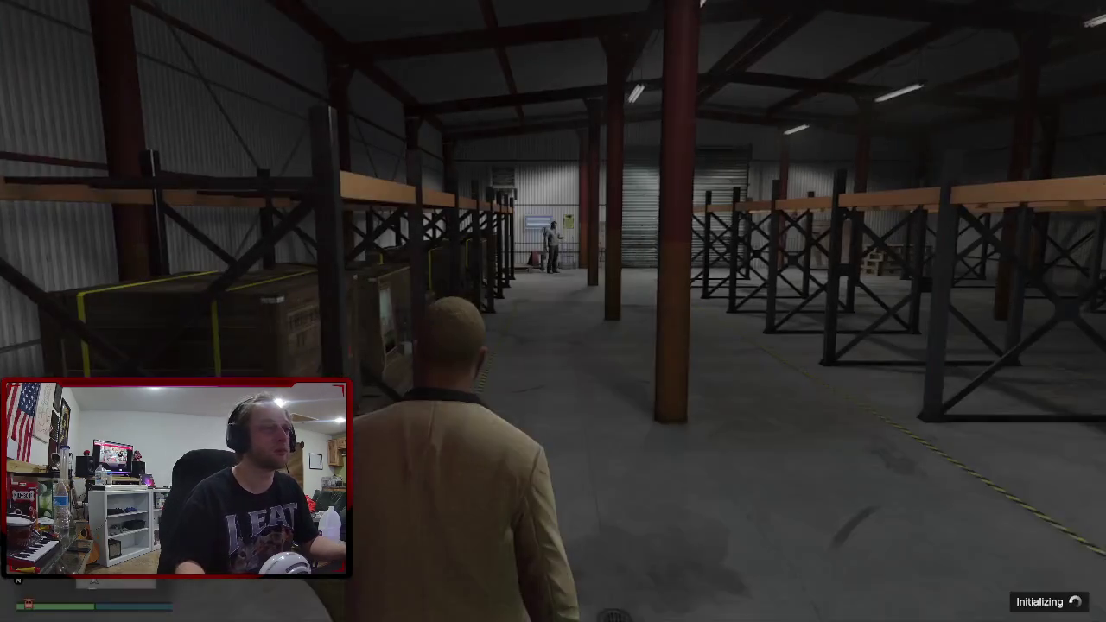
{"action": "key", "text": "w"}
{"action": "key", "text": "w"}
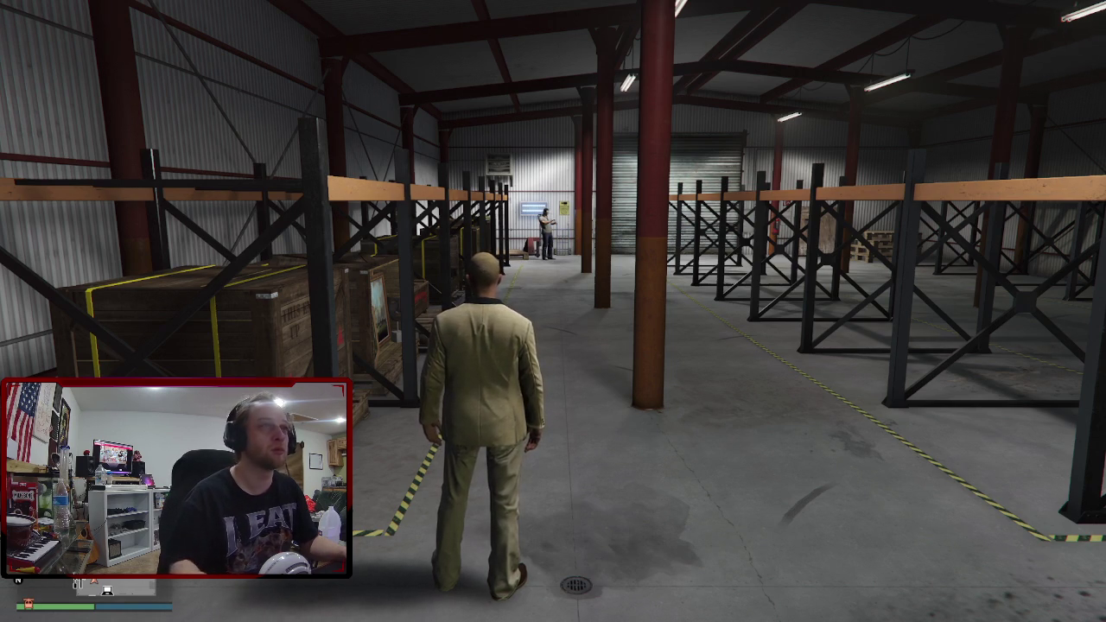
{"action": "key", "text": "w"}
{"action": "key", "text": "w"}
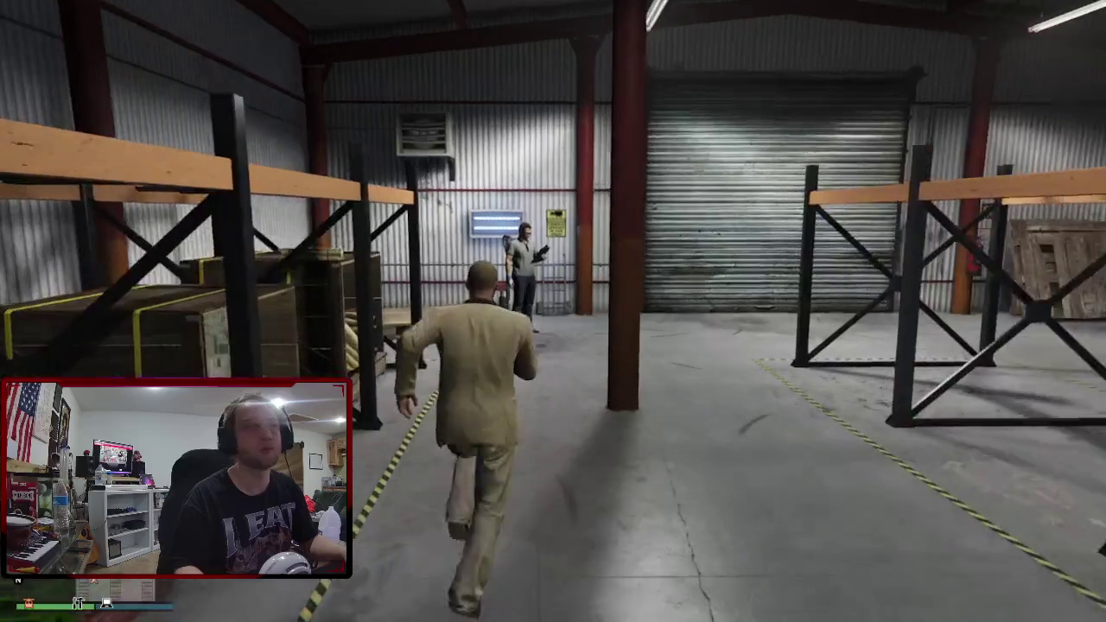
{"action": "key", "text": "d"}
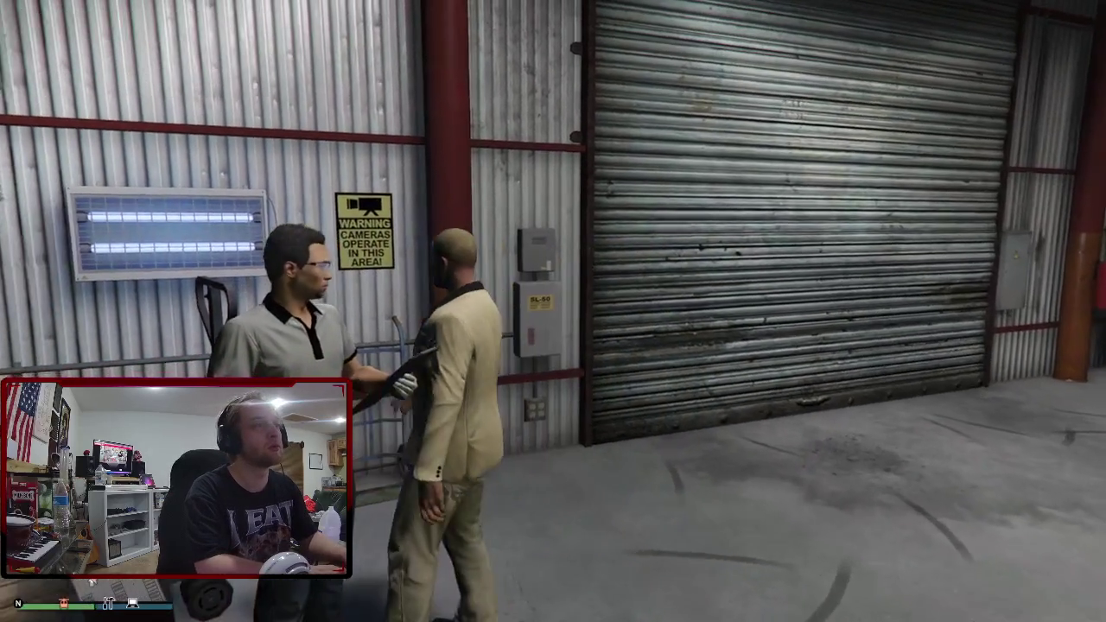
{"action": "key", "text": "w"}
{"action": "key", "text": "Return"}
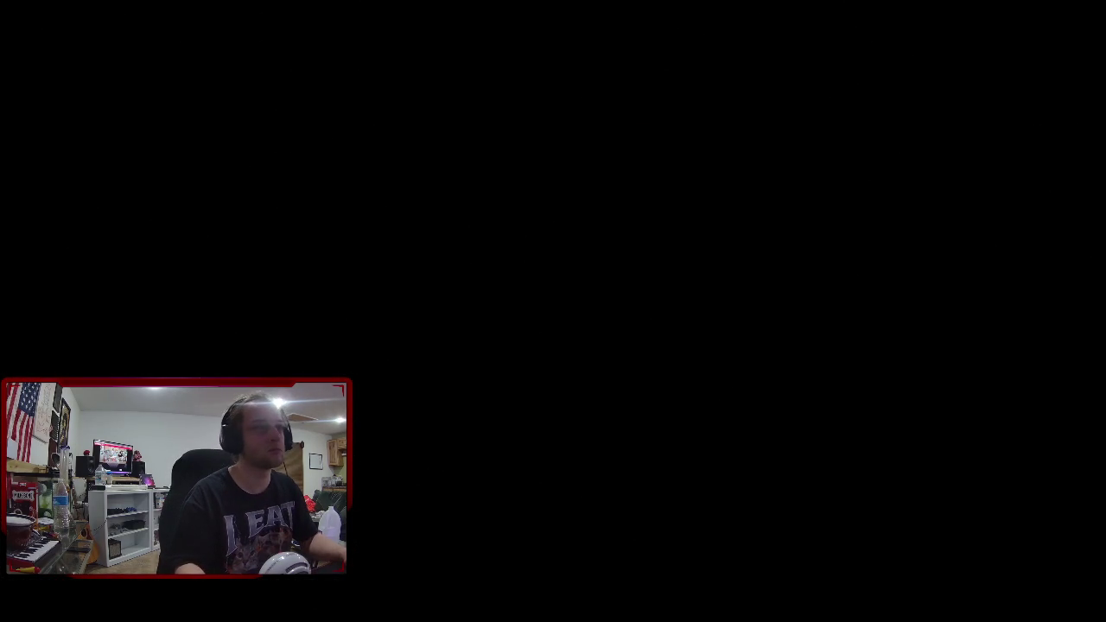
Board the helicopter, lift off, and fly over the rooftops toward the Vespucci Canals.
{"action": "key", "text": "w"}
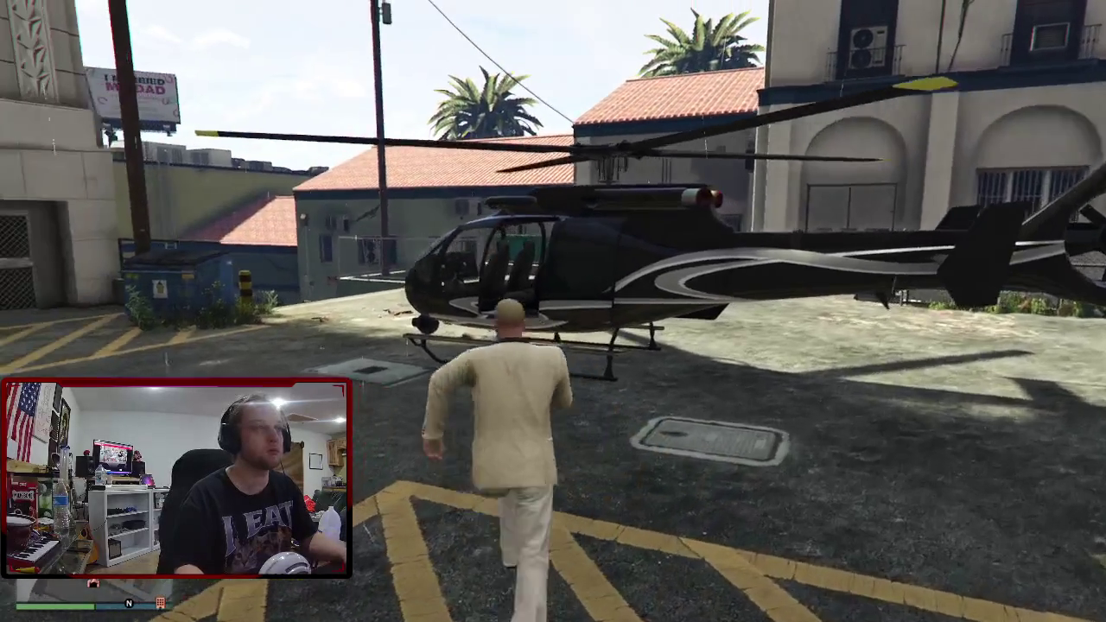
{"action": "key", "text": "f"}
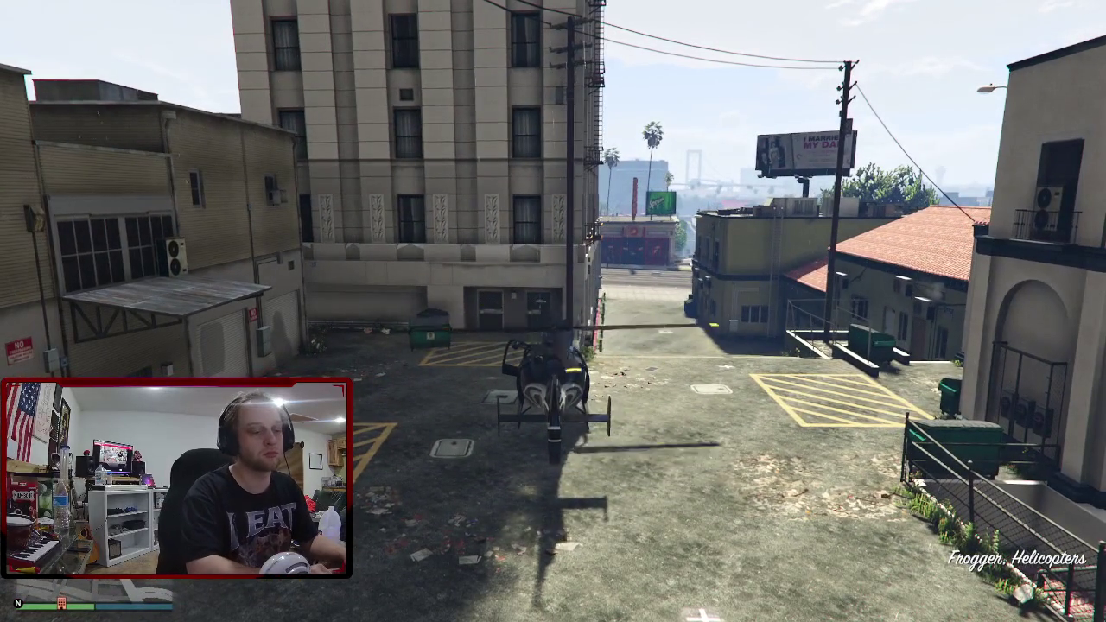
{"action": "key", "text": "w"}
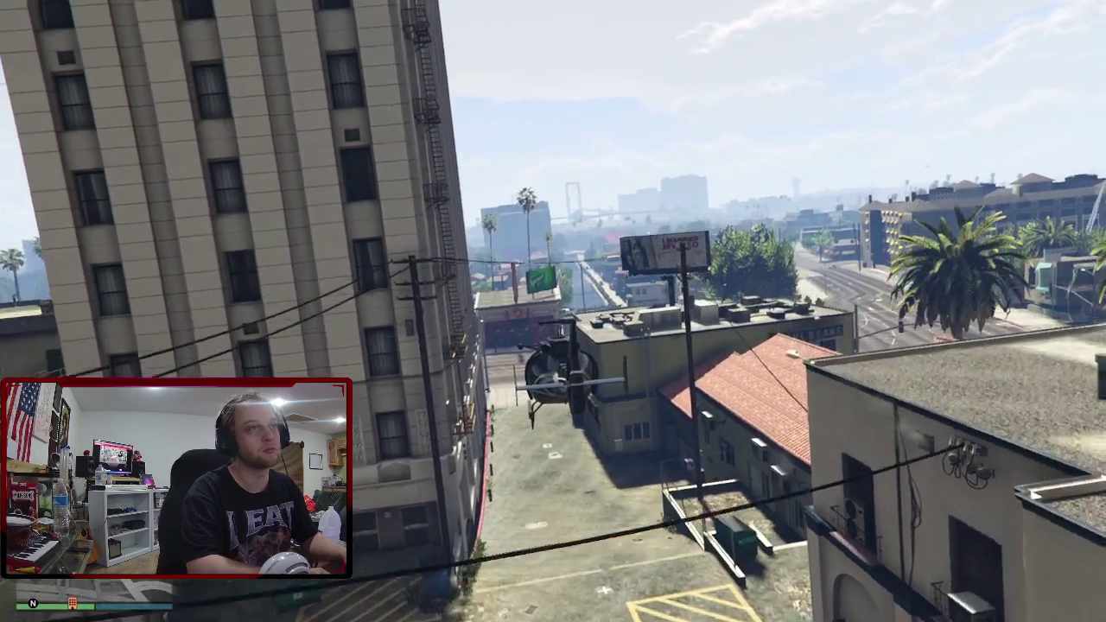
{"action": "key", "text": "w"}
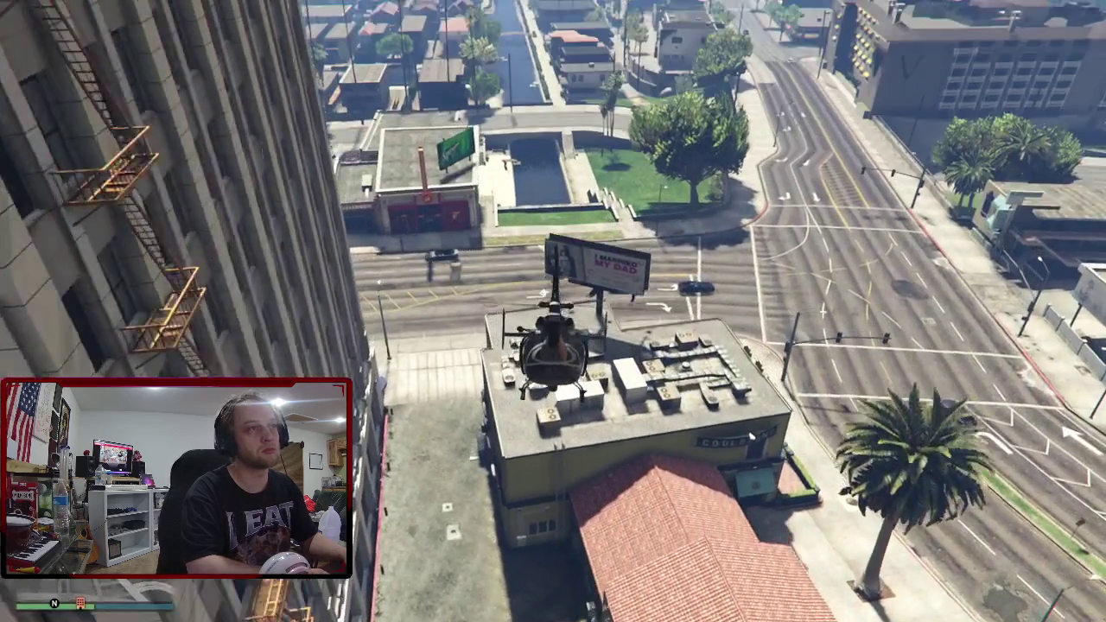
{"action": "key", "text": "w"}
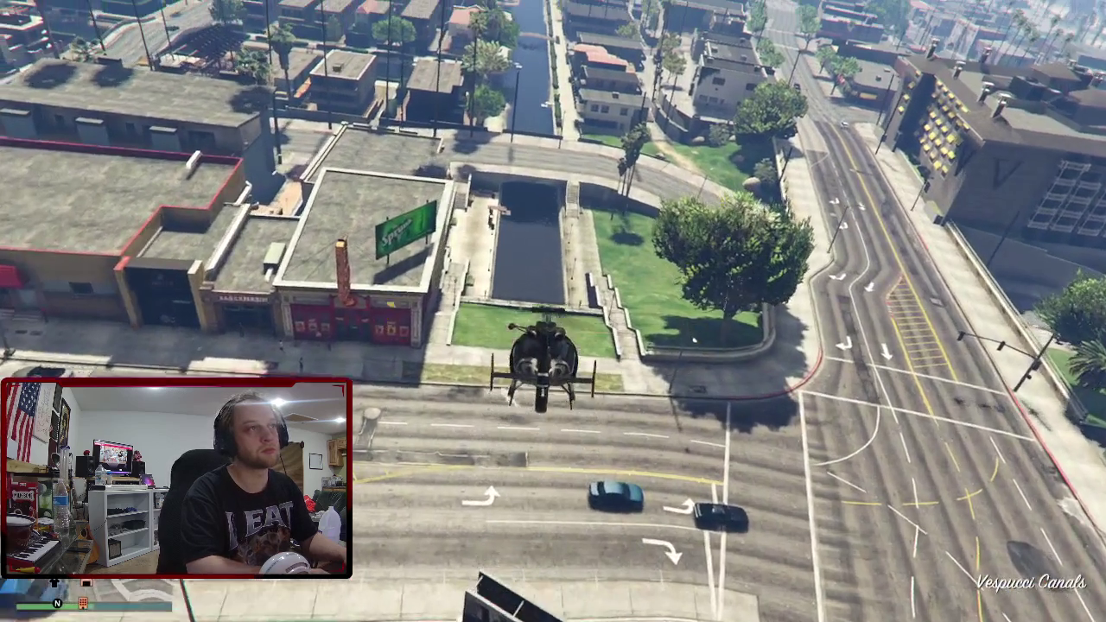
{"action": "key", "text": "w"}
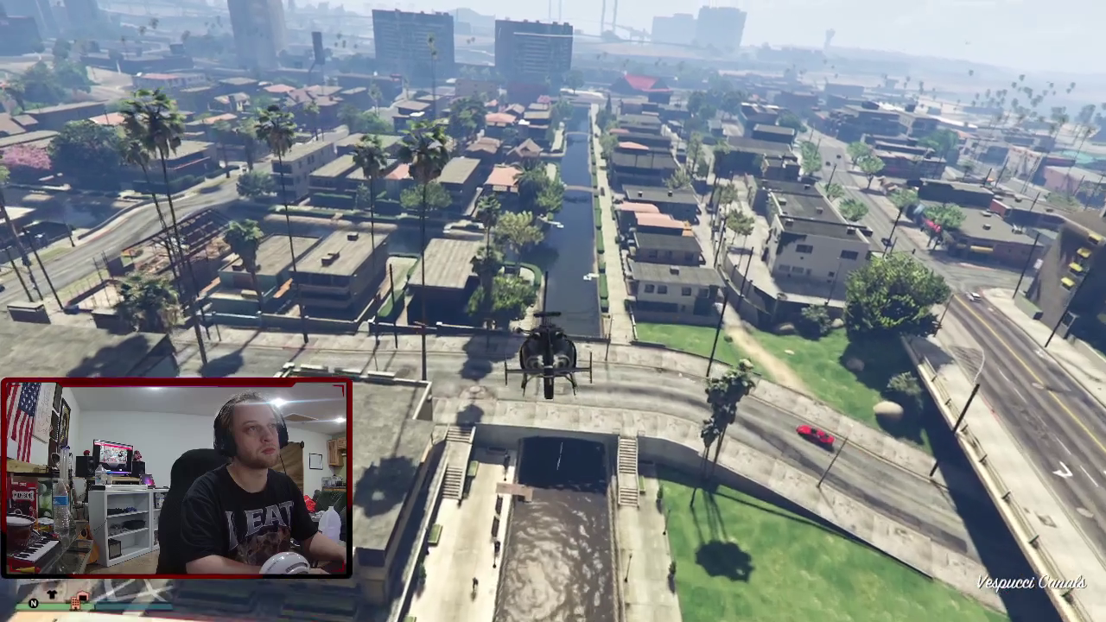
{"action": "key", "text": "w"}
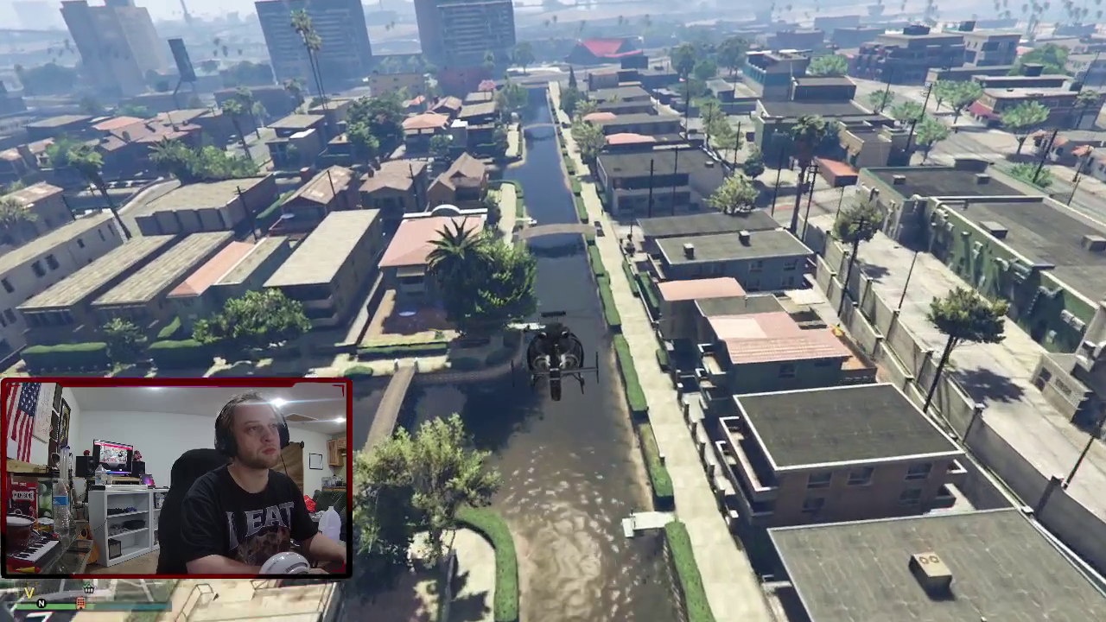
Fly on to La Puerta, land in the mural building's parking lot, and climb out.
{"action": "key", "text": "s"}
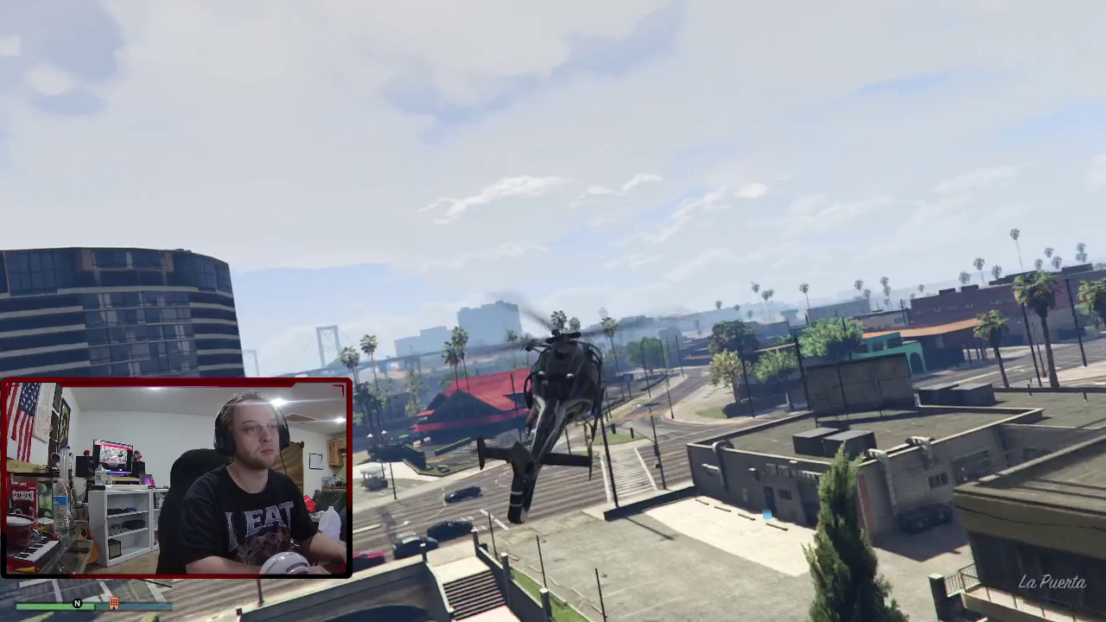
{"action": "key", "text": "a"}
{"action": "key", "text": "d"}
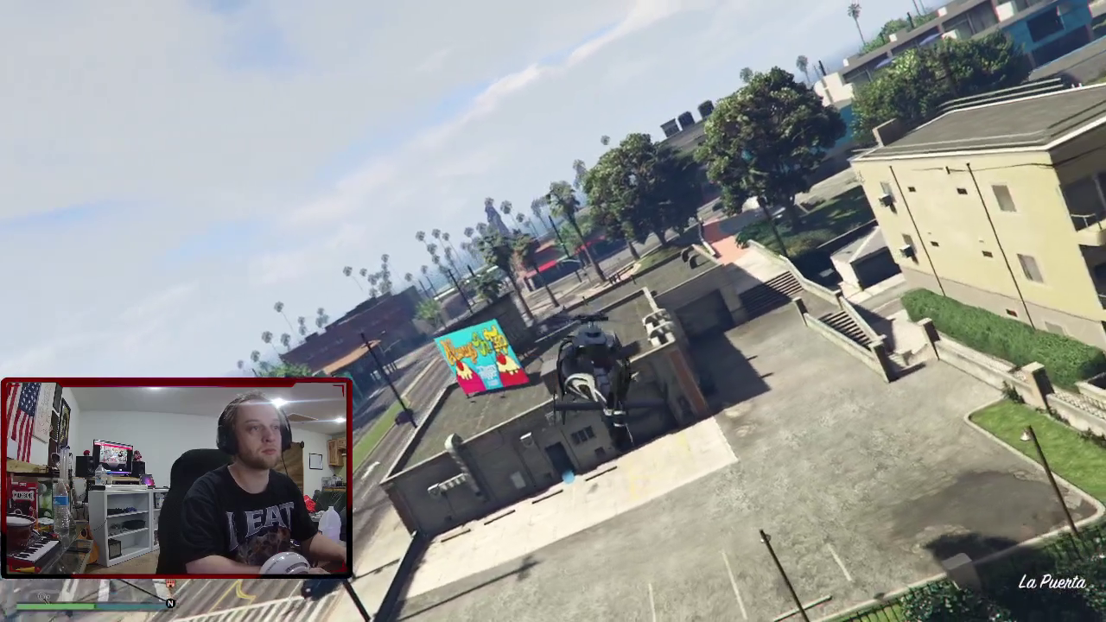
{"action": "key", "text": "s"}
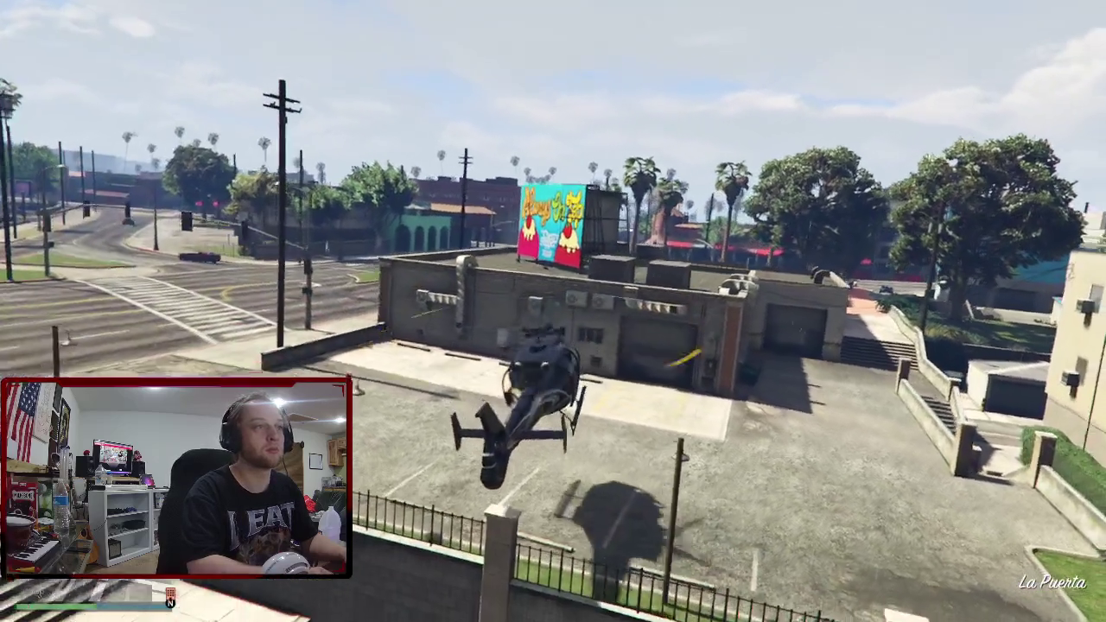
{"action": "key", "text": "s"}
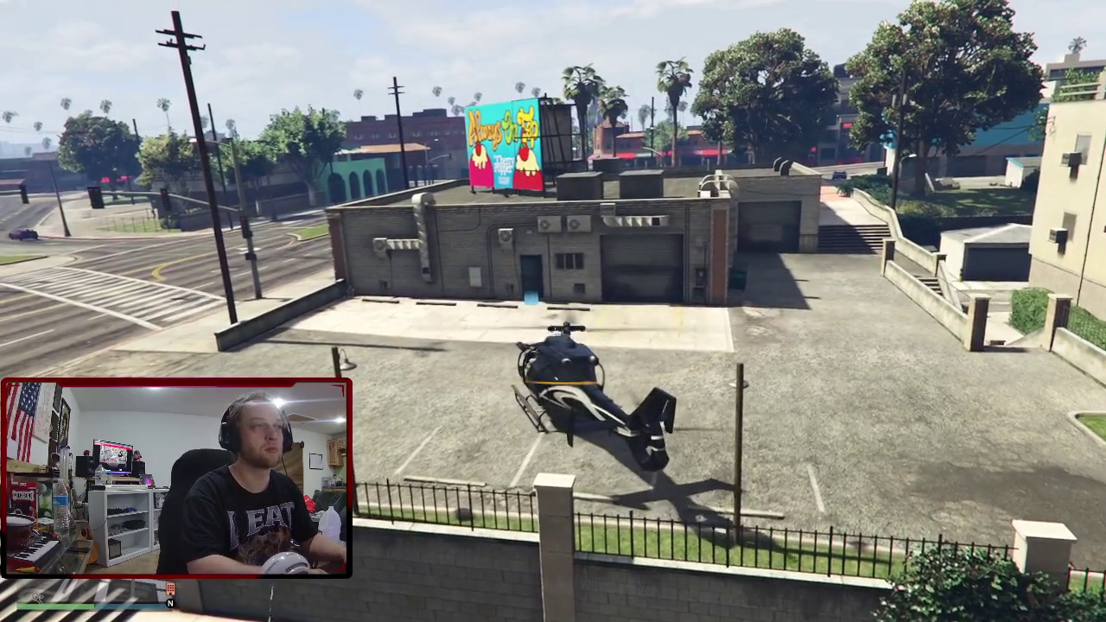
{"action": "key", "text": "f"}
{"action": "key", "text": "w"}
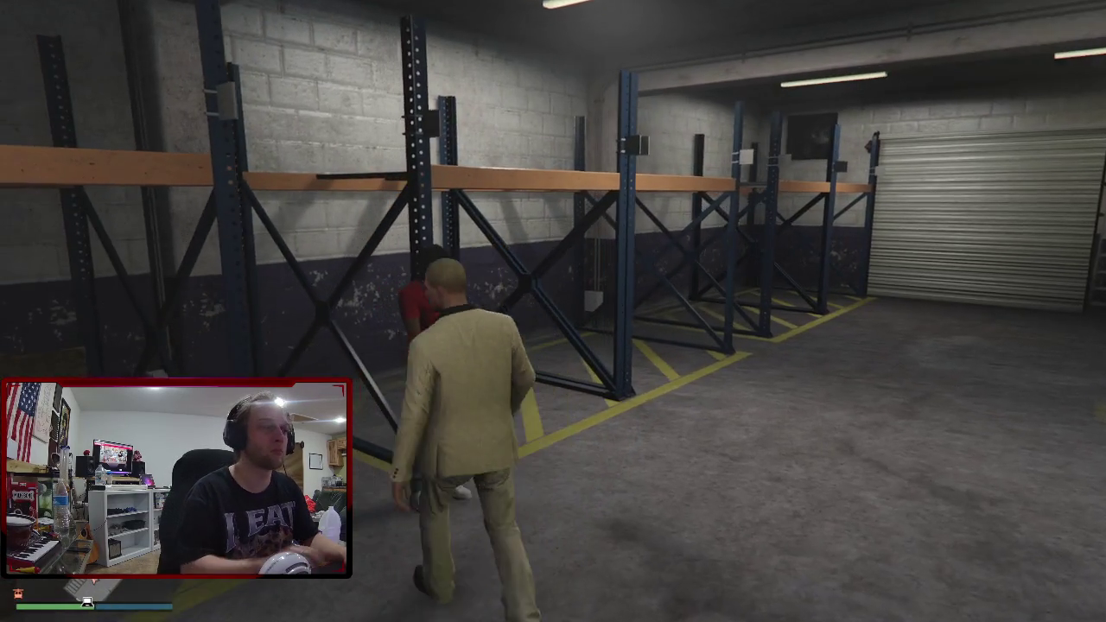
Buy the Source Special Cargo job for $7500, then move around by the grey door.
{"action": "key", "text": "Return"}
{"action": "key", "text": "w"}
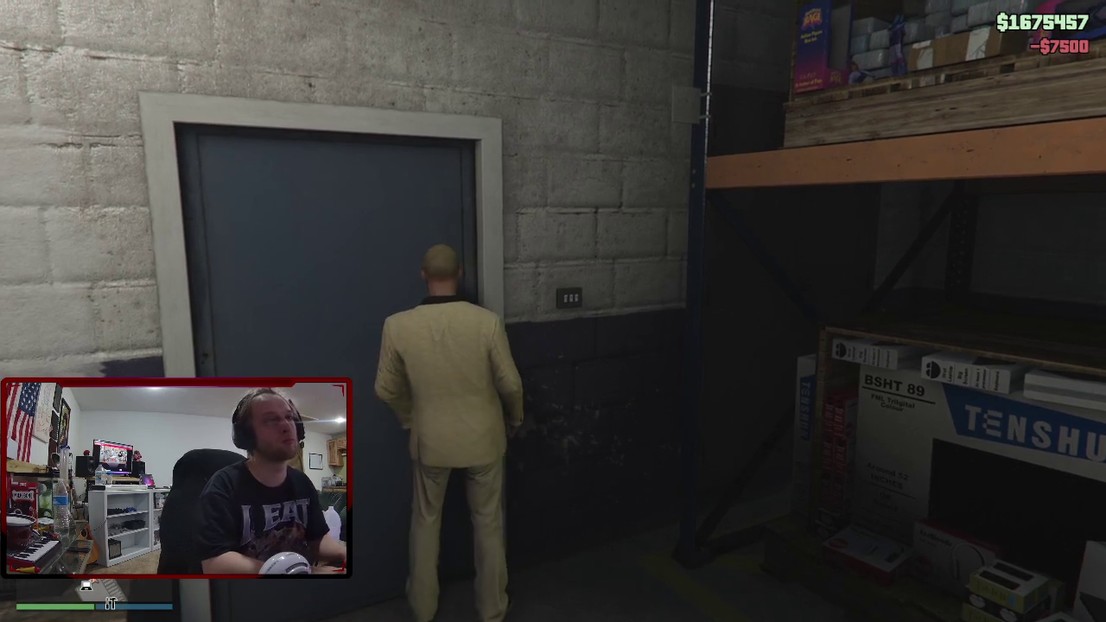
{"action": "key", "text": "a"}
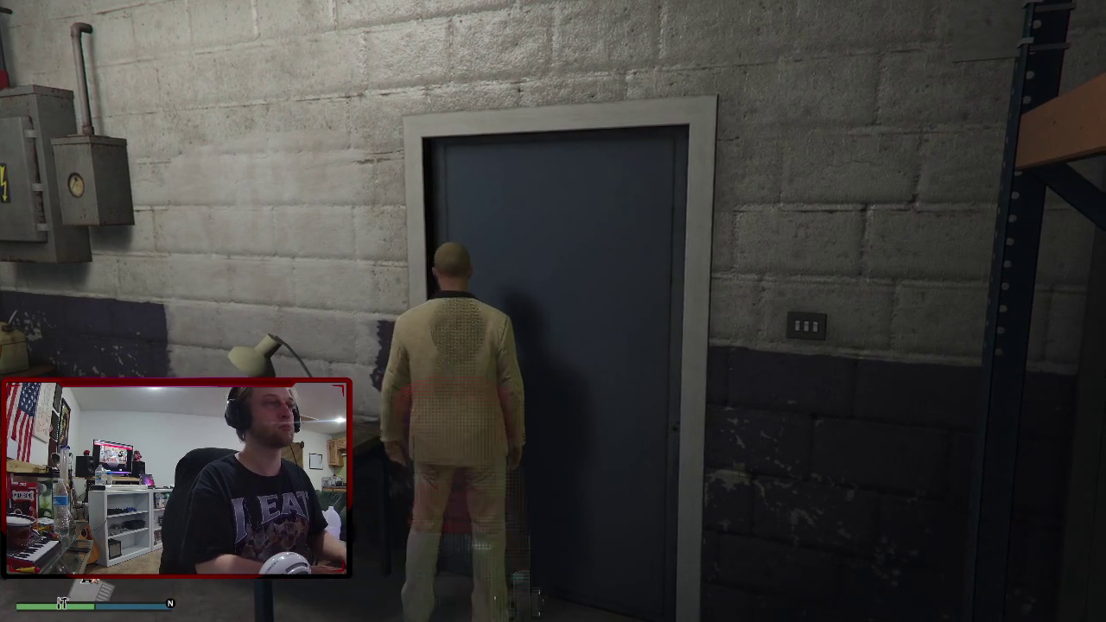
{"action": "key", "text": "s"}
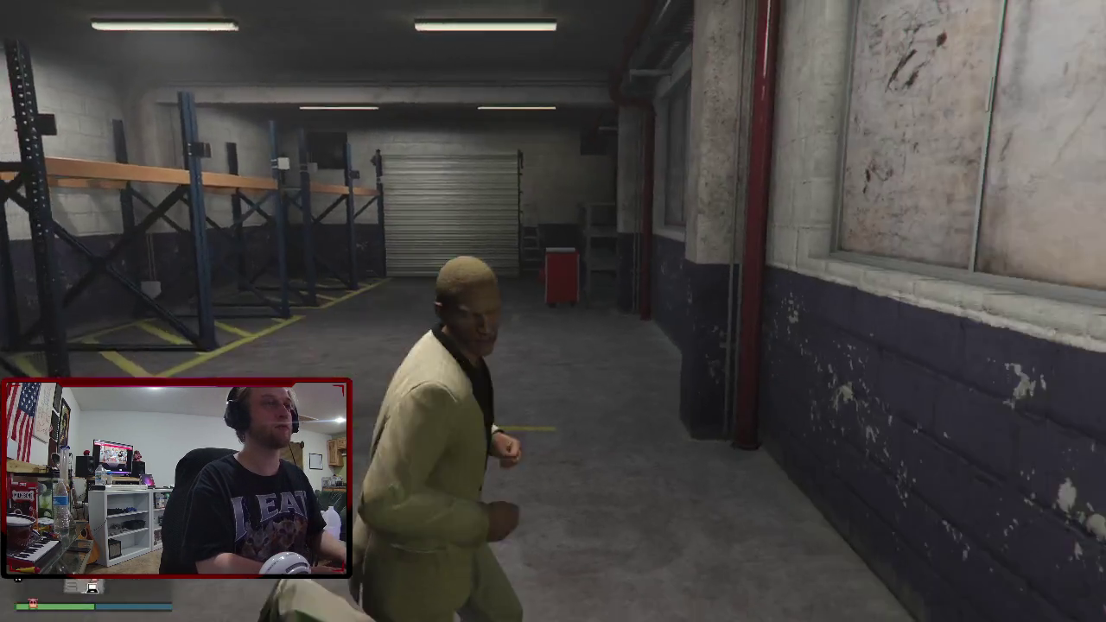
{"action": "key", "text": "w"}
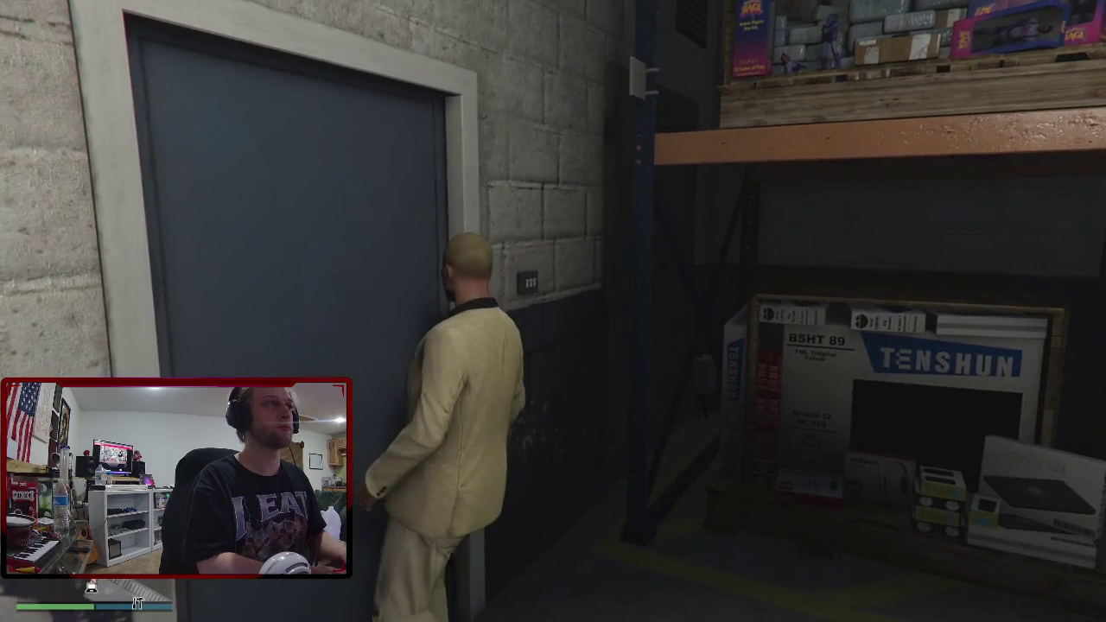
{"action": "key", "text": "s"}
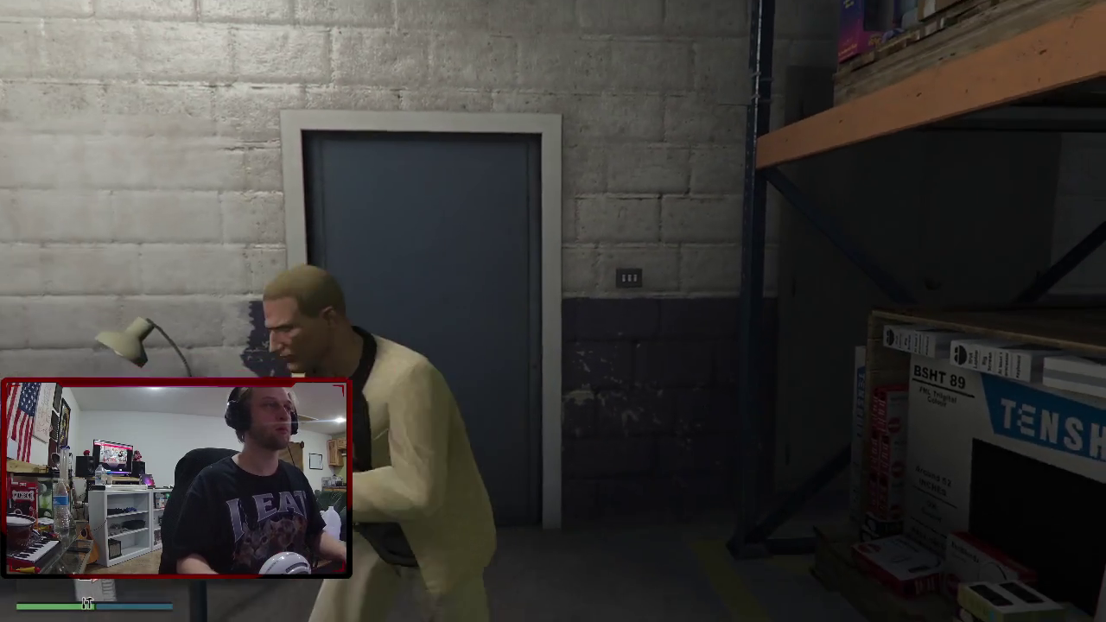
Run through the warehouse past the shutter door and leave by the back door.
{"action": "key", "text": "w"}
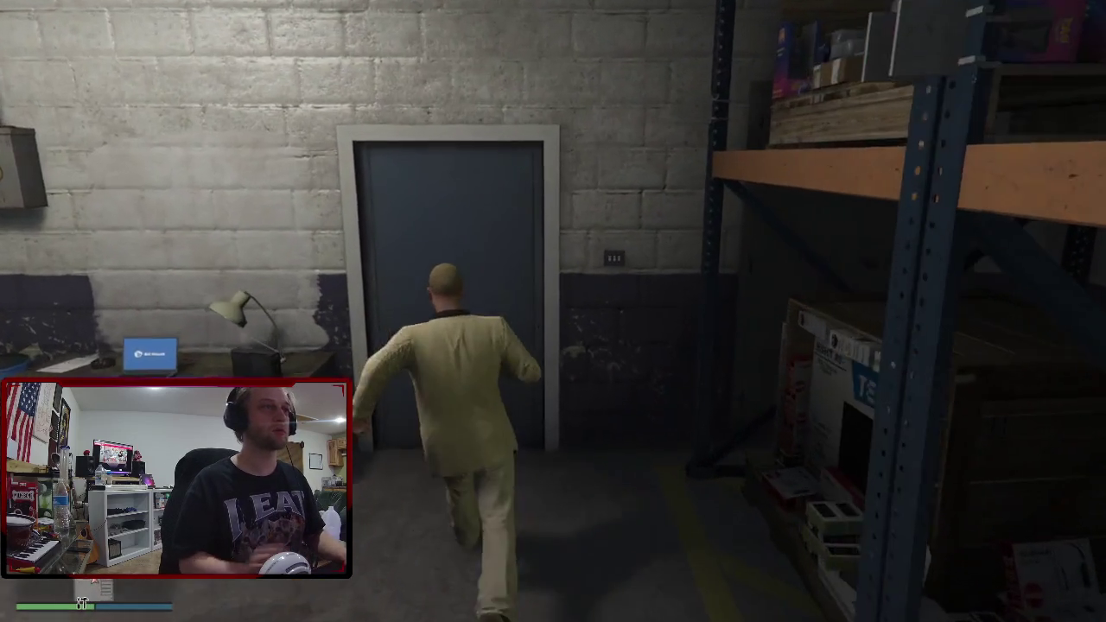
{"action": "key", "text": "s"}
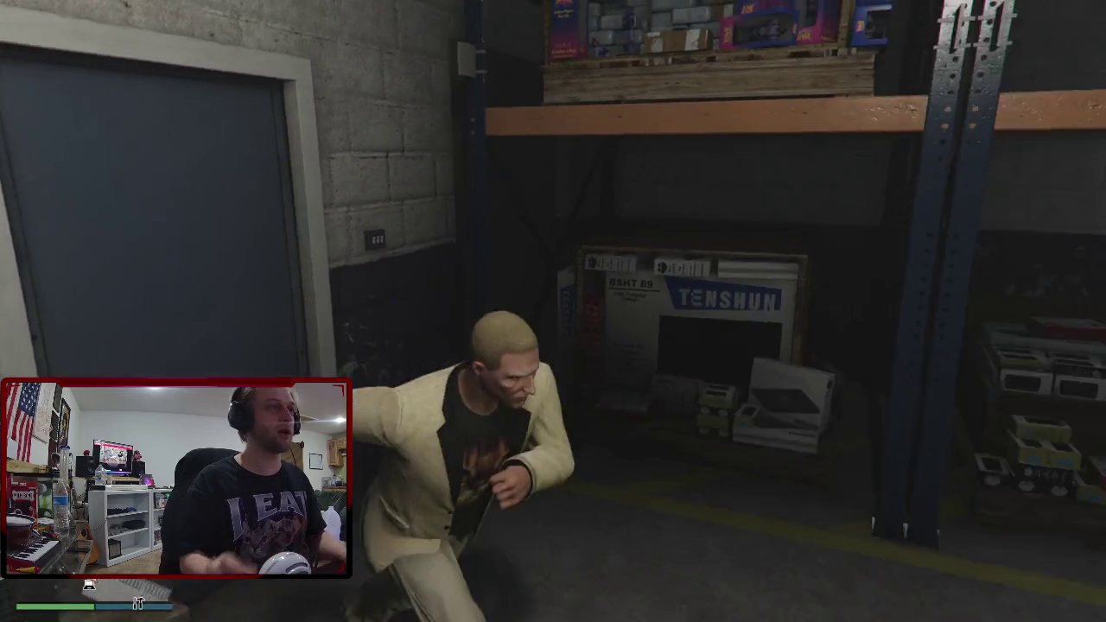
{"action": "key", "text": "w"}
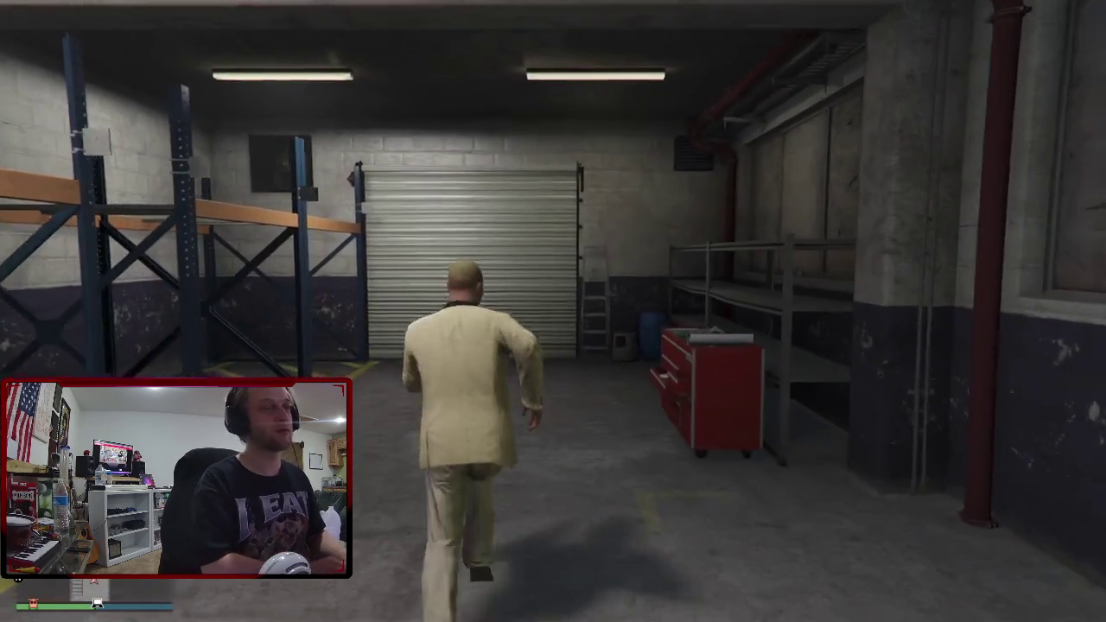
{"action": "key", "text": "w"}
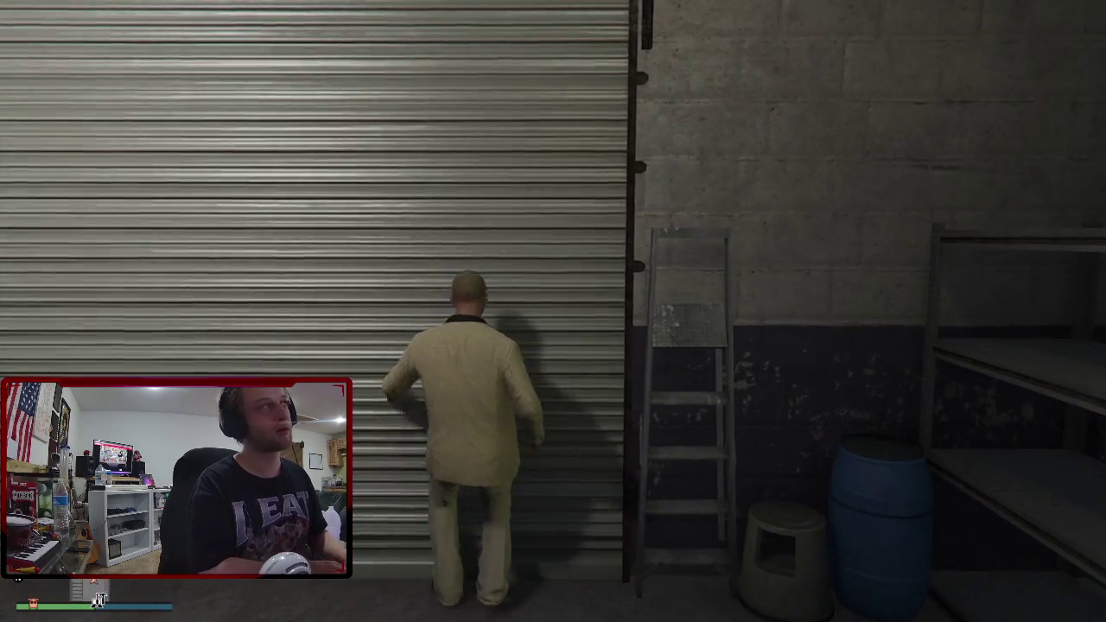
{"action": "key", "text": "a"}
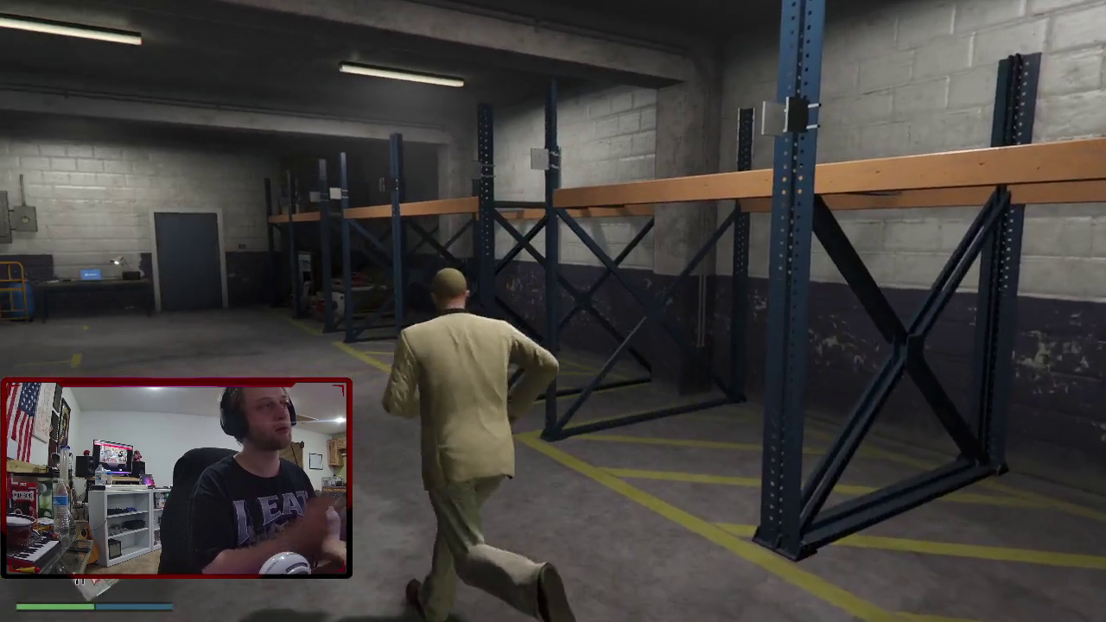
{"action": "key", "text": "w"}
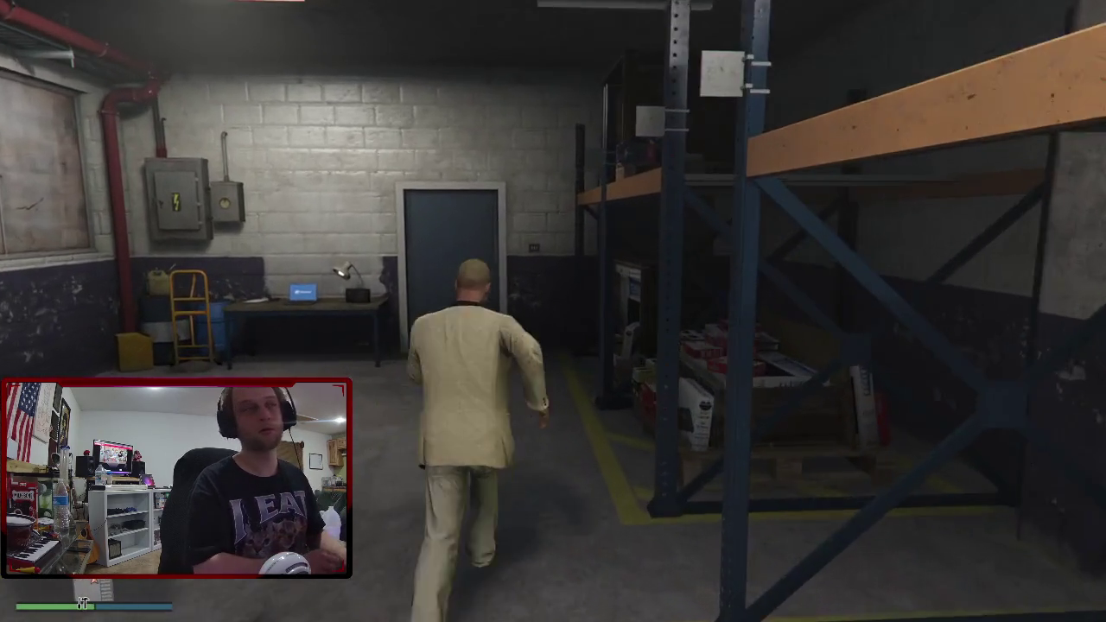
{"action": "key", "text": "w"}
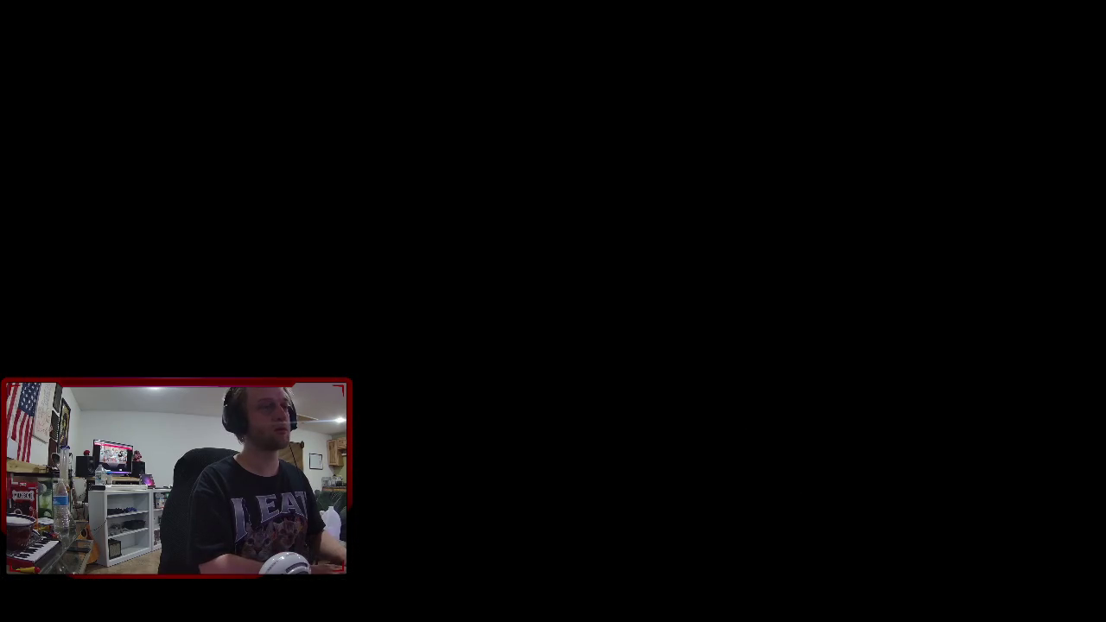
Run past the helicopter back into the warehouse and switch the camera to first-person with V.
{"action": "key", "text": "w"}
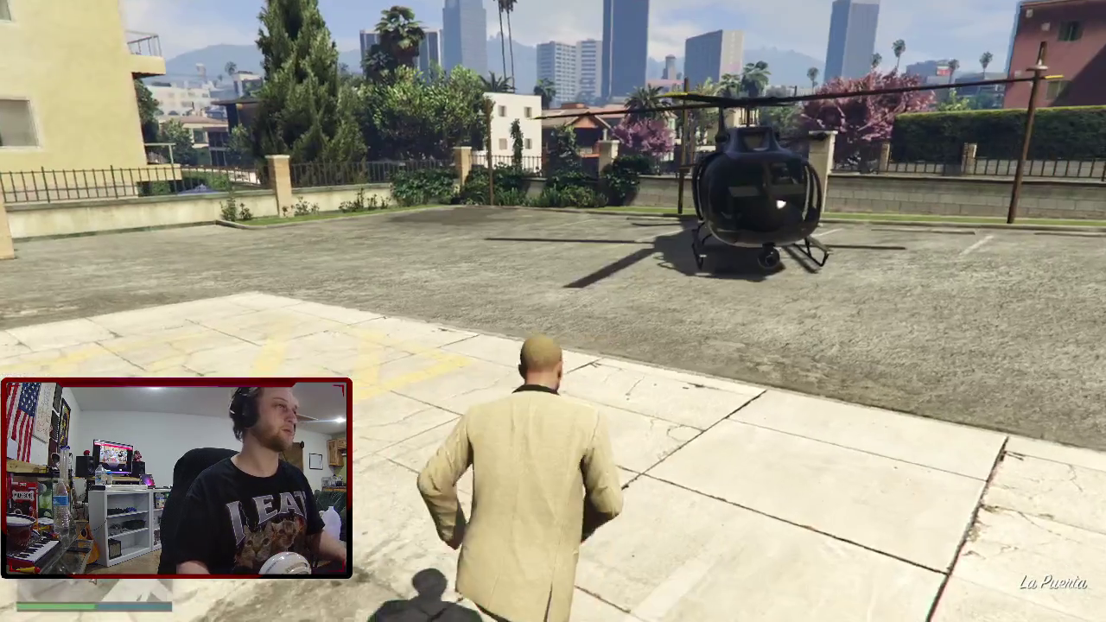
{"action": "key", "text": "d"}
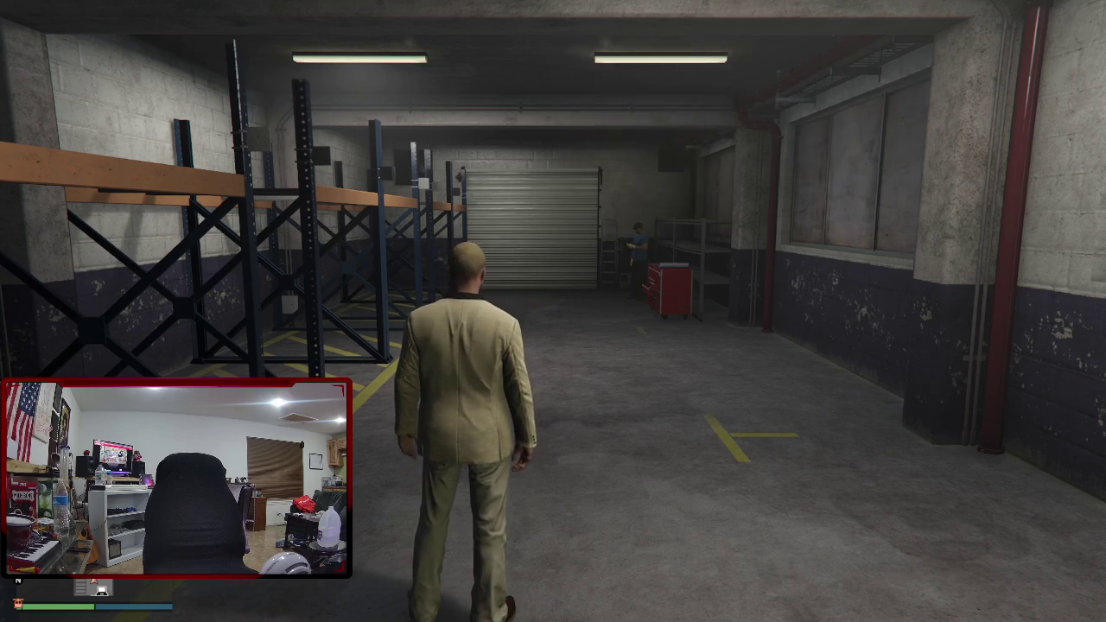
{"action": "key", "text": "v"}
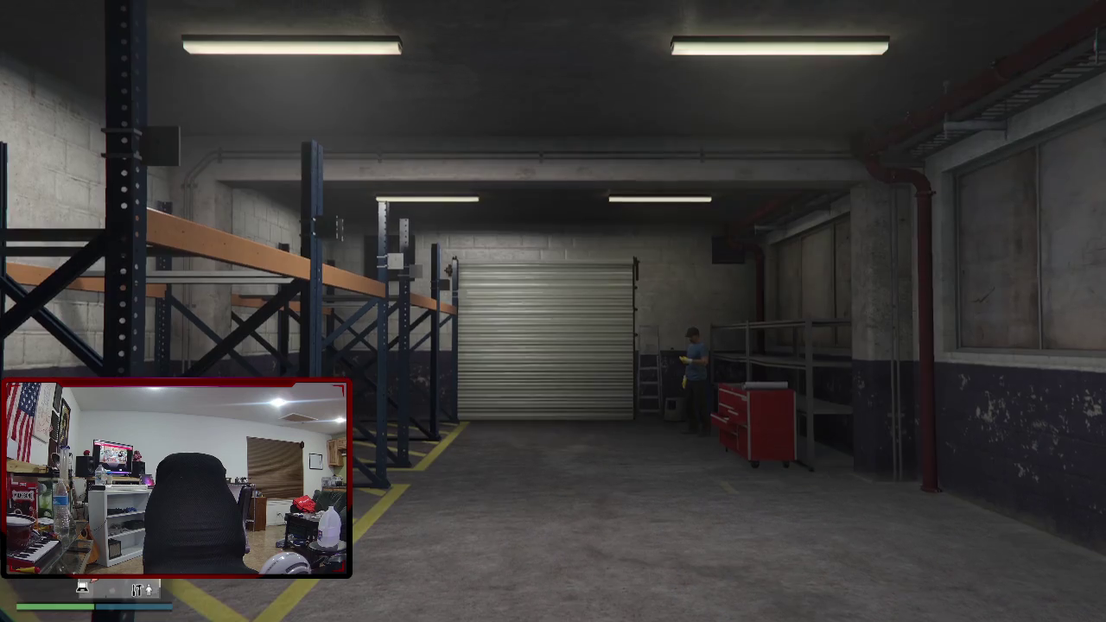
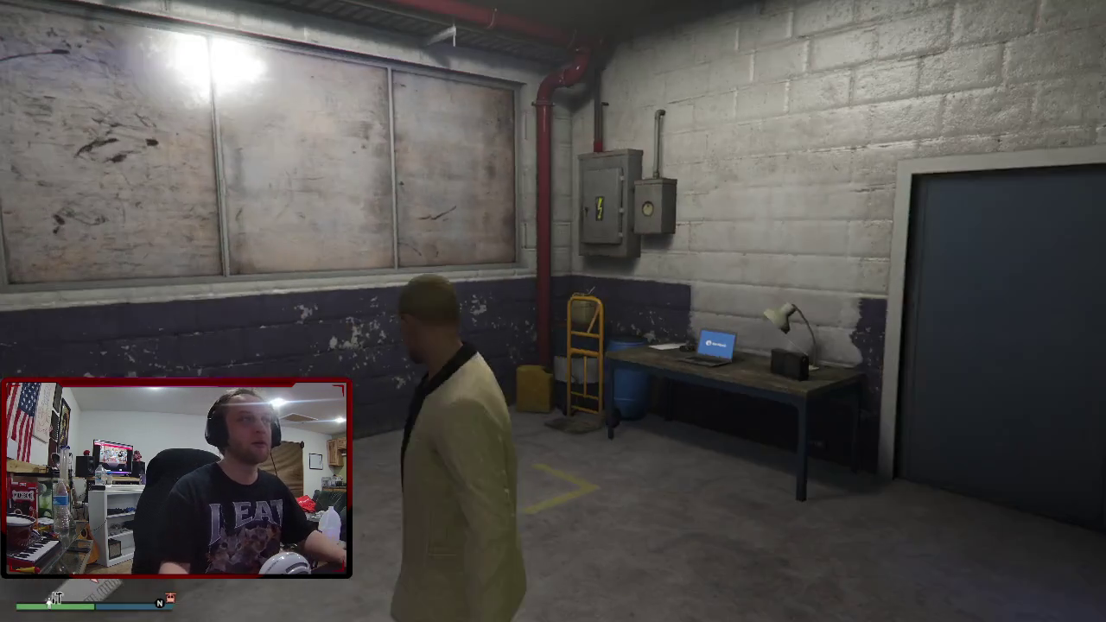
Pay the warehouse staff $7500 to source cargo, then leave through the shutter door.
{"action": "key", "text": "w"}
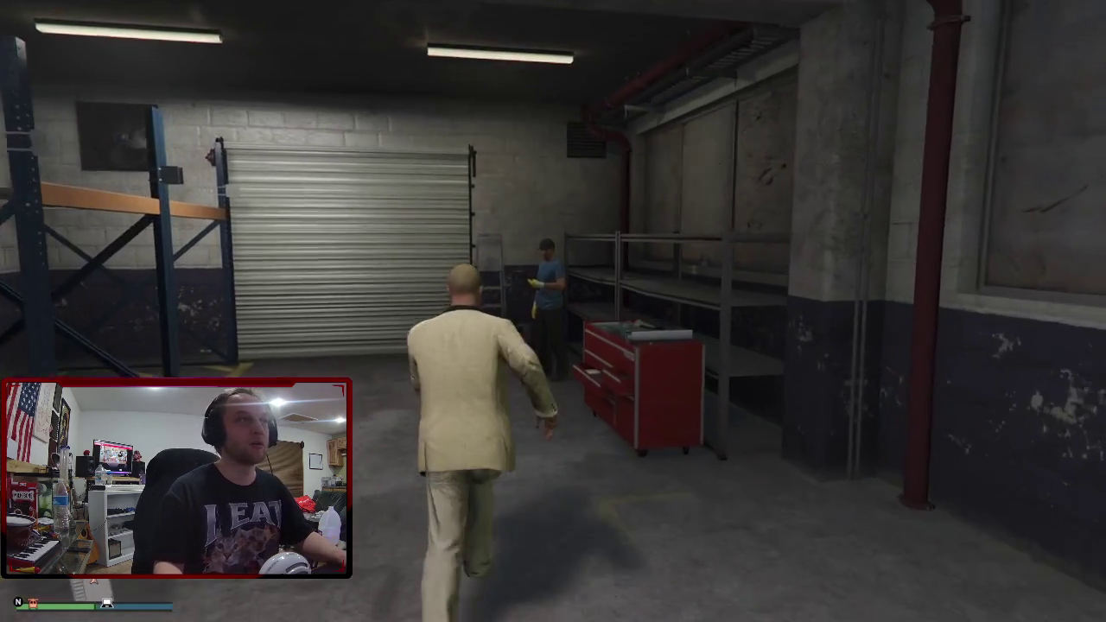
{"action": "key", "text": "e"}
{"action": "key", "text": "Return"}
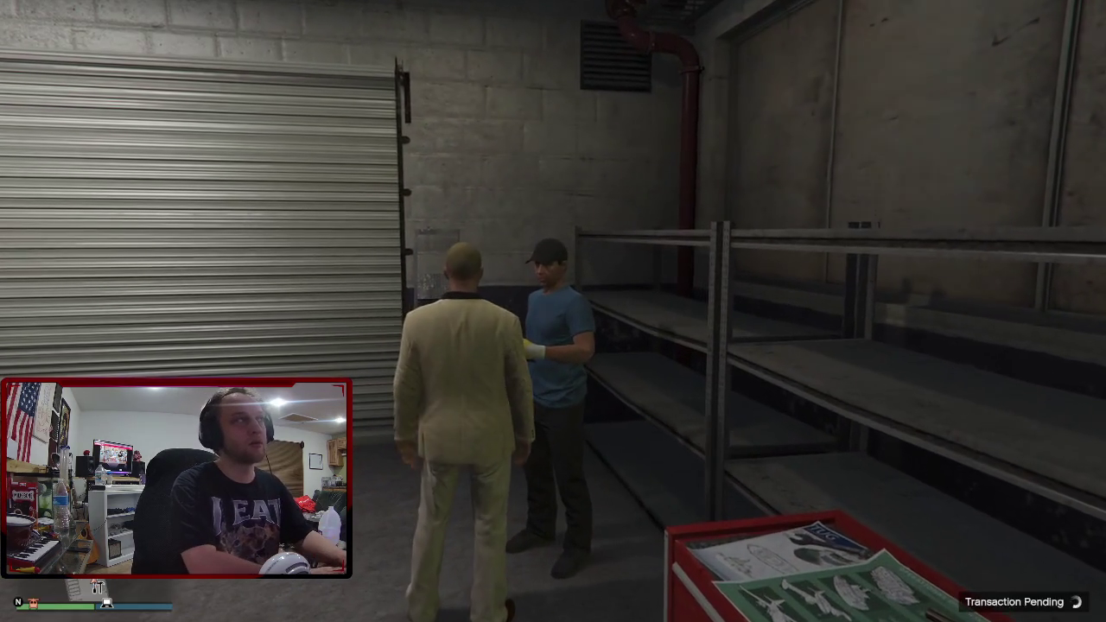
{"action": "key", "text": "w"}
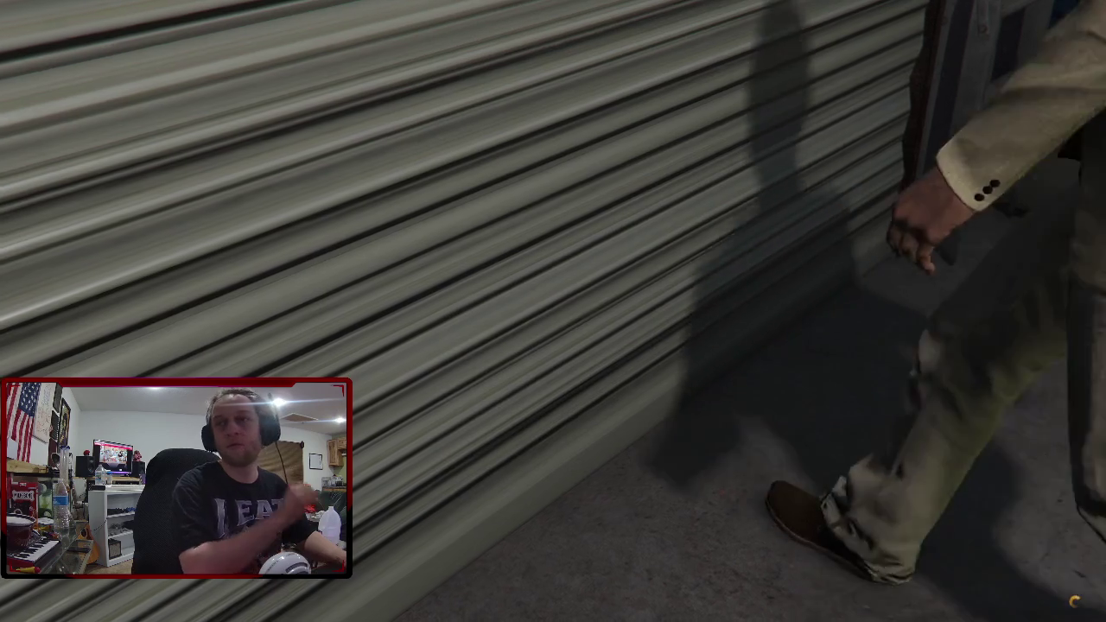
{"action": "key", "text": "e"}
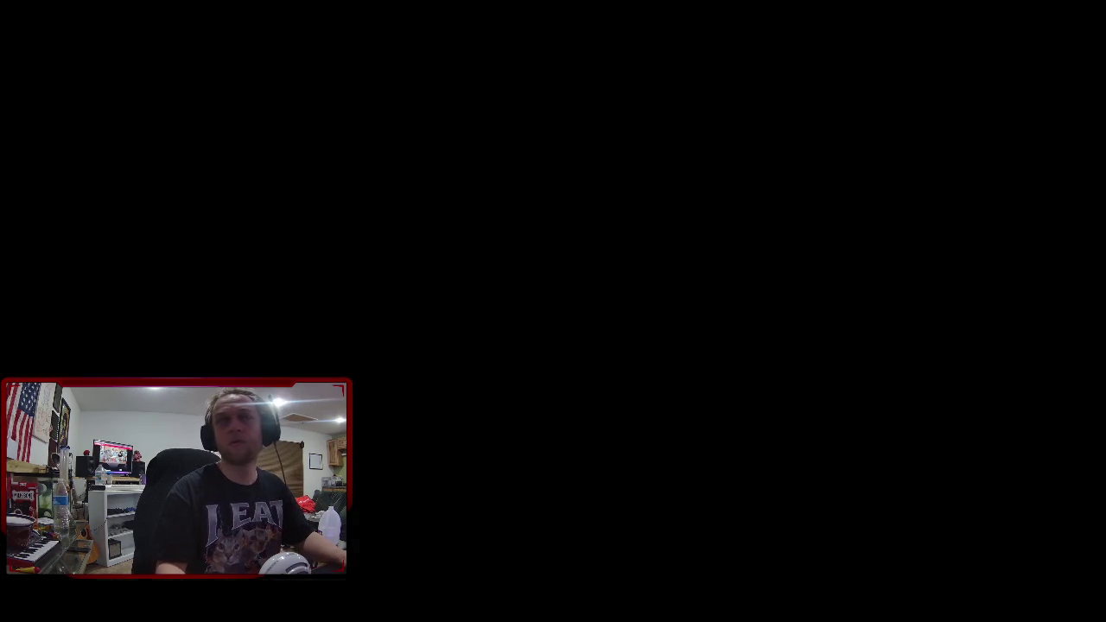
Run down the sidewalk to the parked helicopter and board it.
{"action": "key", "text": "w"}
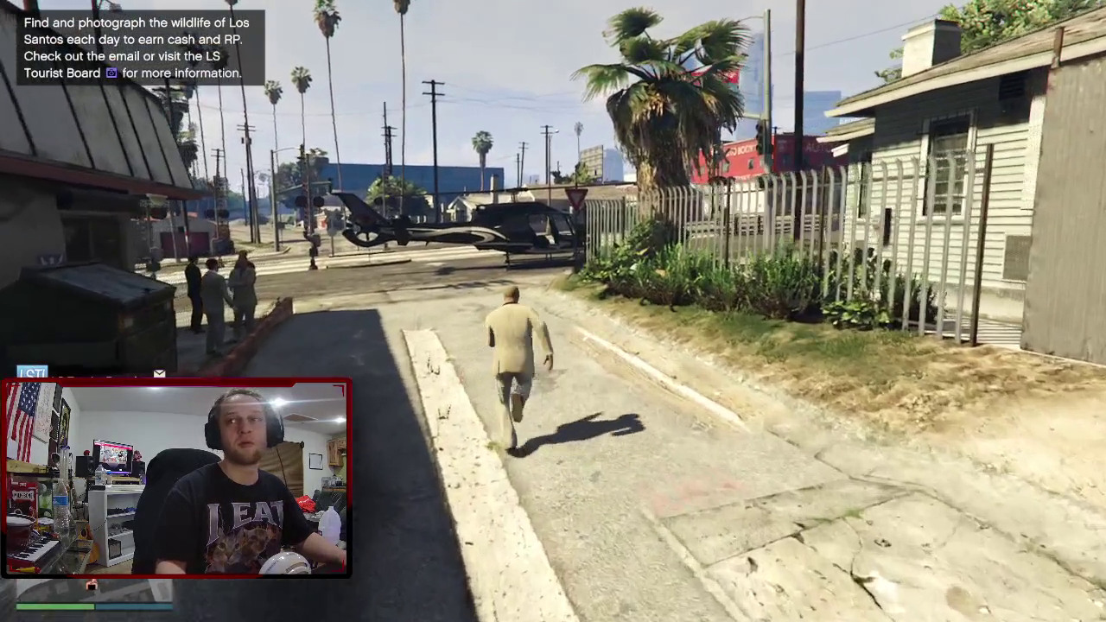
{"action": "key", "text": "w"}
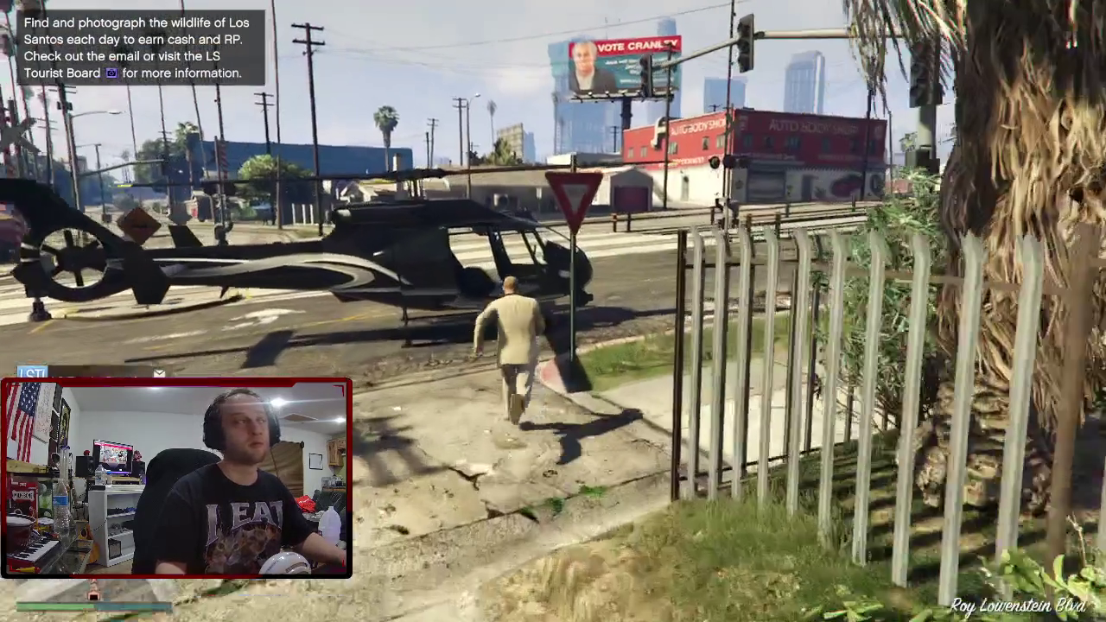
{"action": "key", "text": "f"}
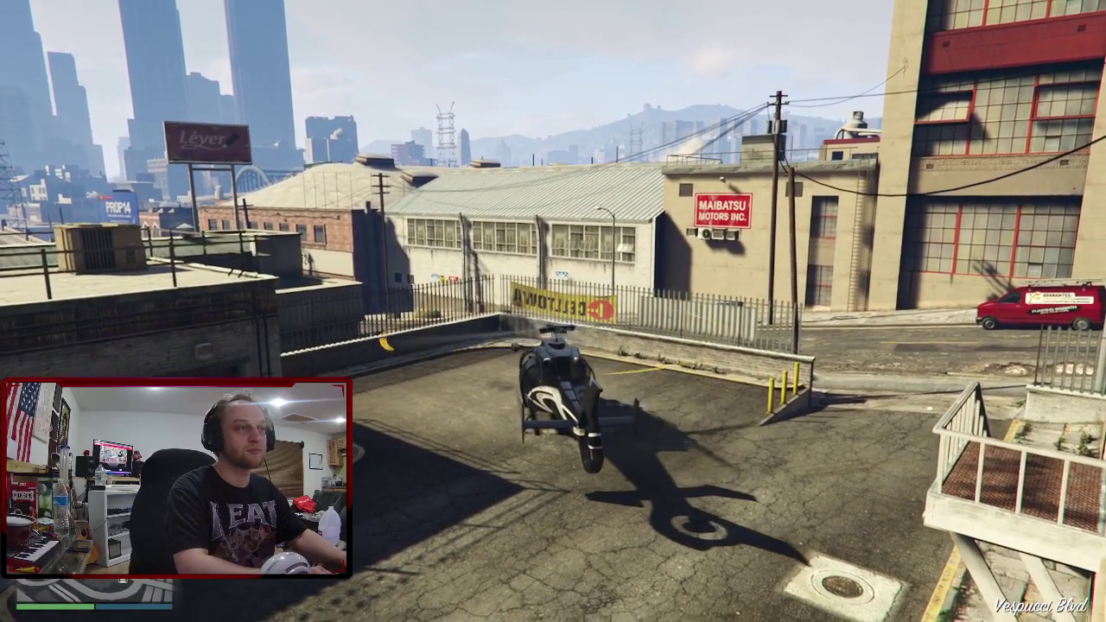
Visit the building door marker, then take off and fly the helicopter back toward the warehouse.
{"action": "key", "text": "f"}
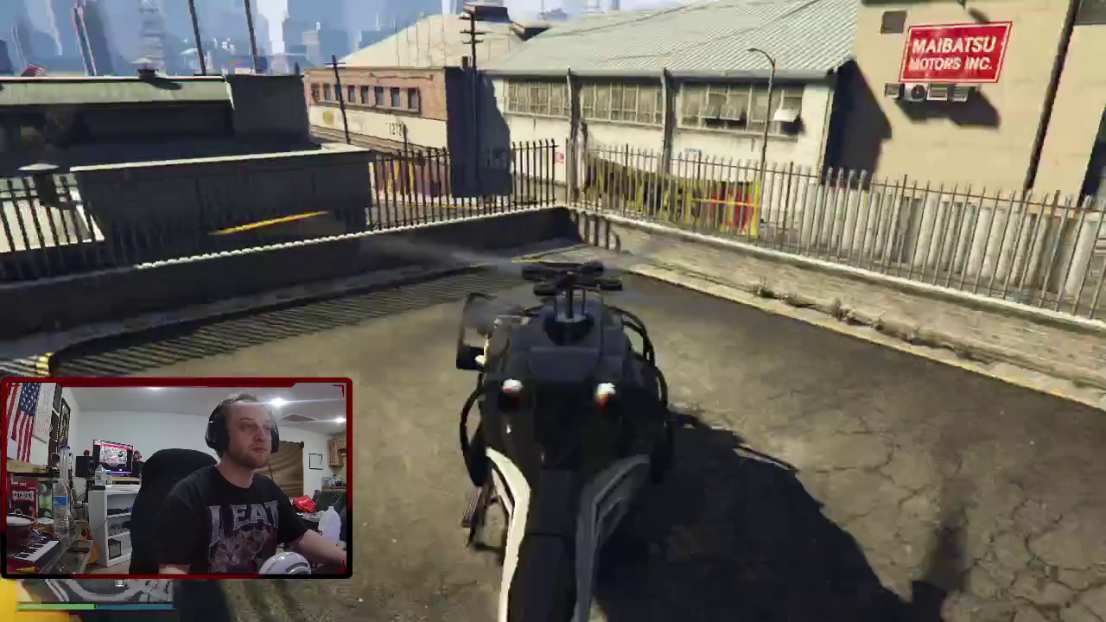
{"action": "key", "text": "w"}
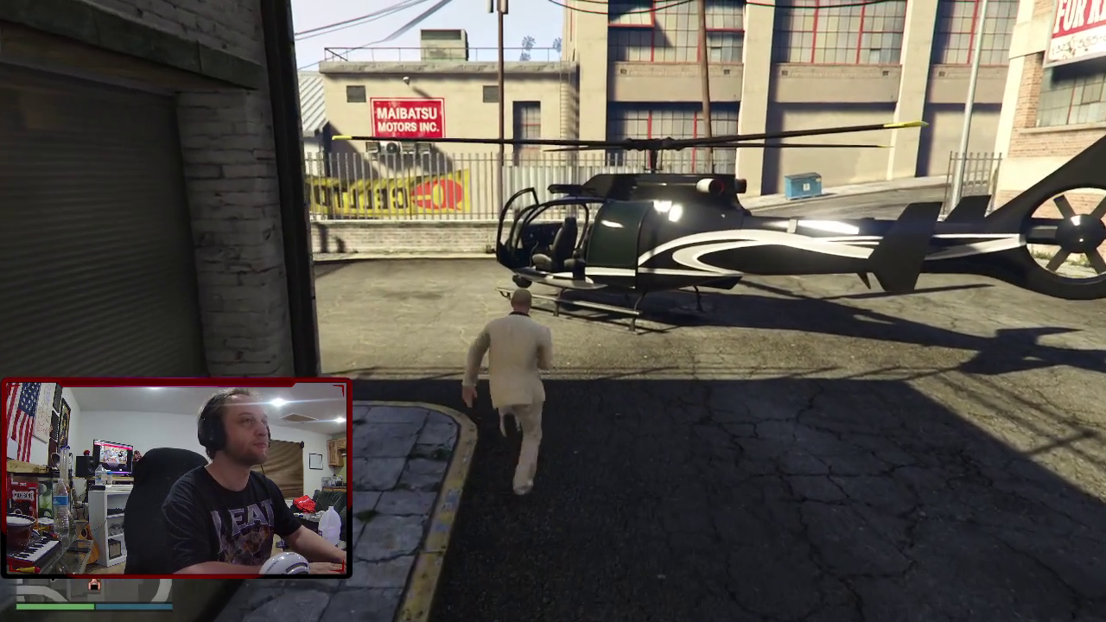
{"action": "key", "text": "f"}
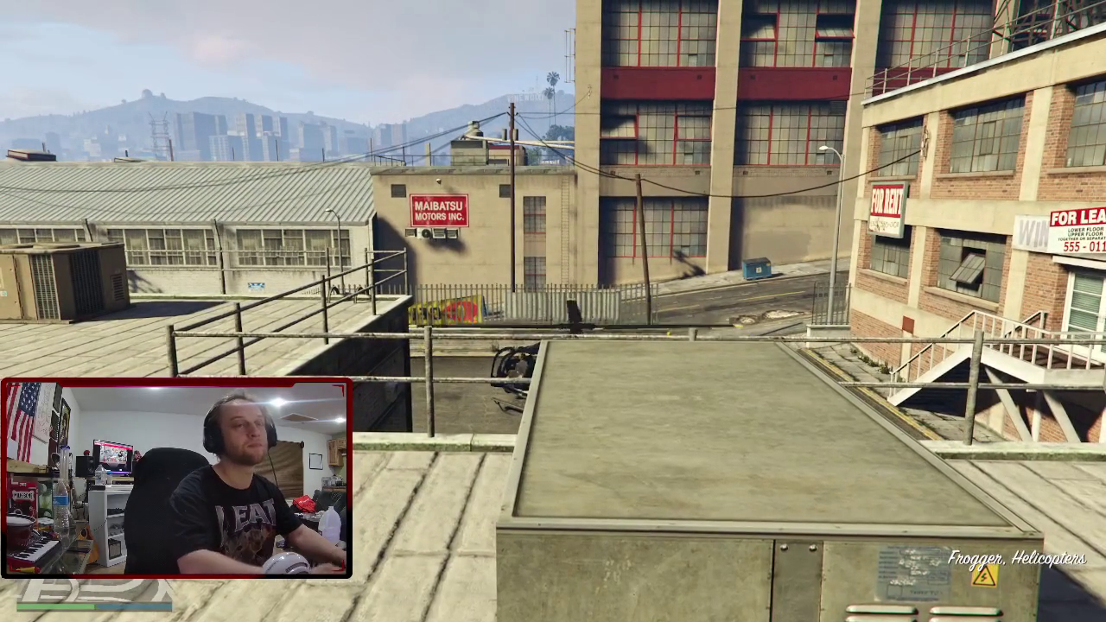
{"action": "key", "text": "w"}
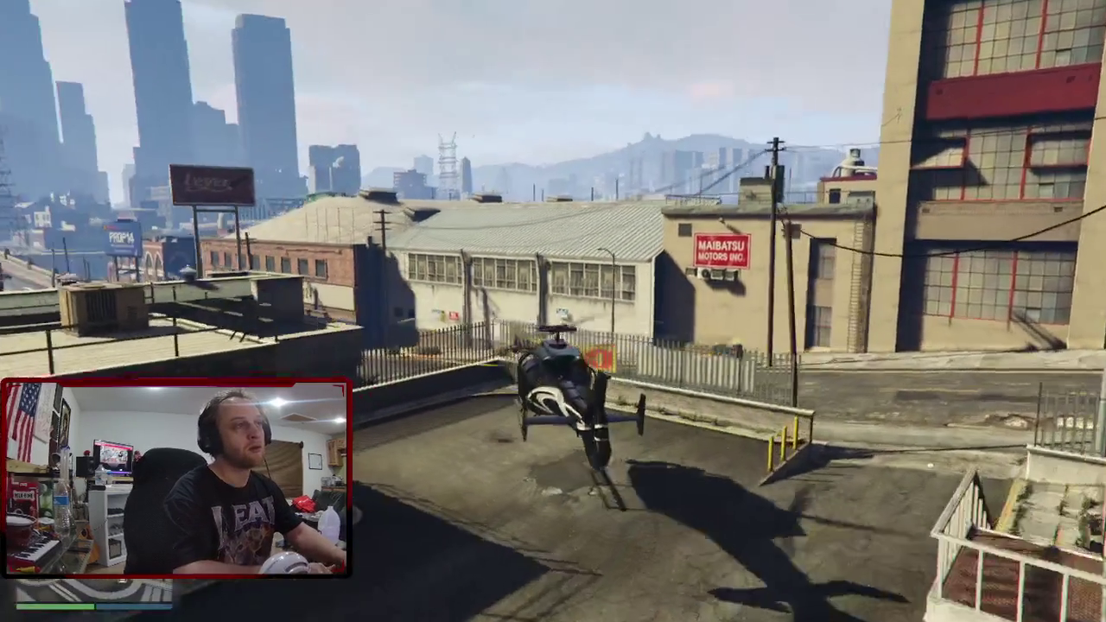
{"action": "key", "text": "w"}
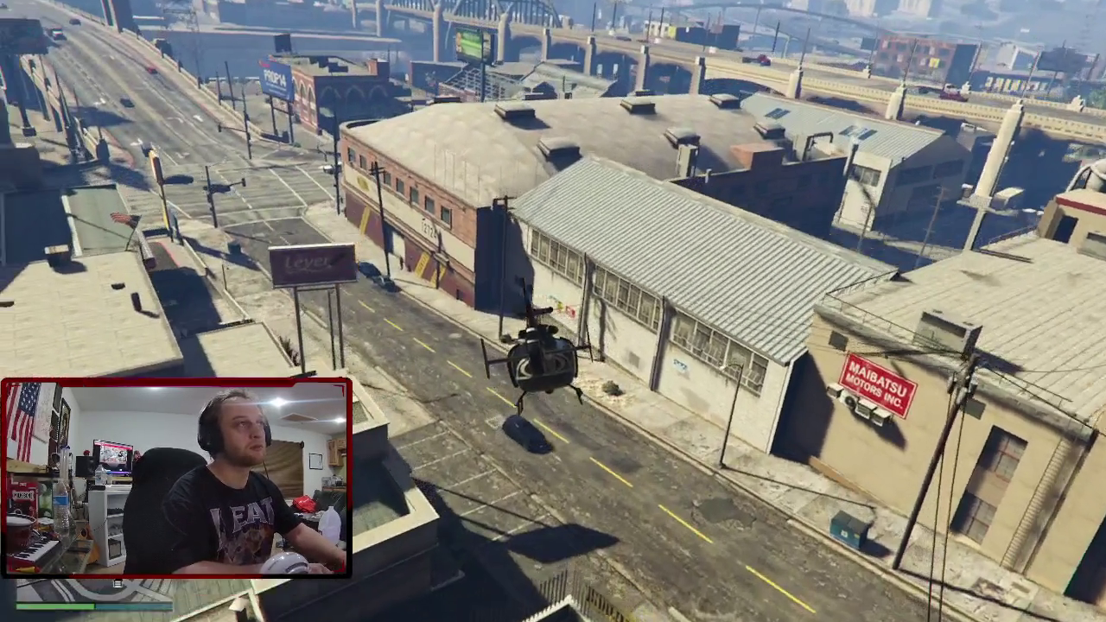
{"action": "key", "text": "w"}
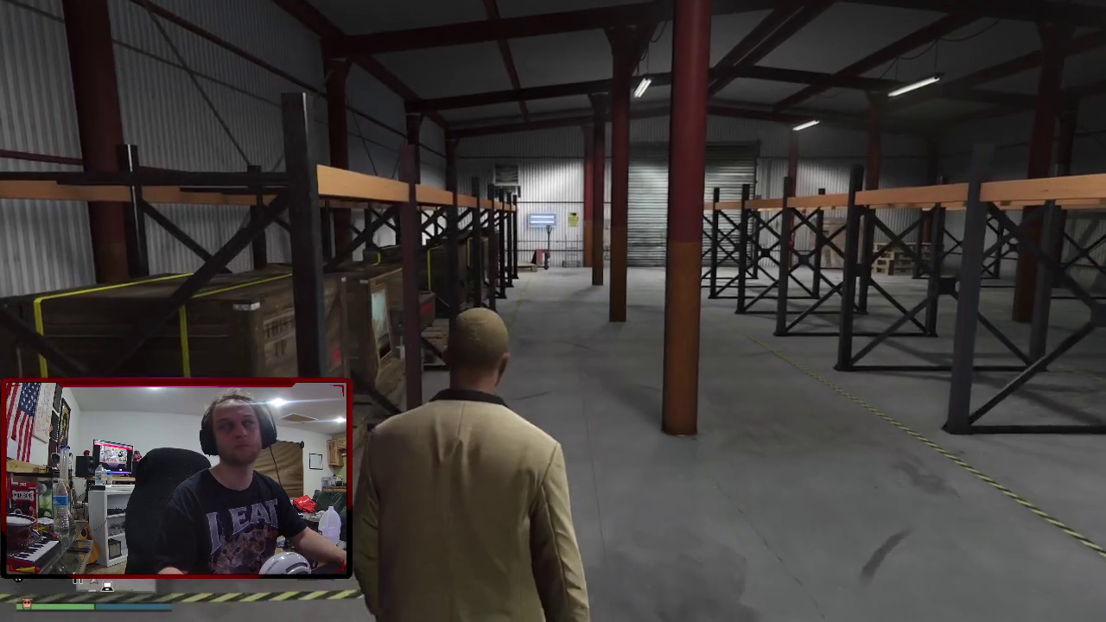
Sell 7 crates to Intermediate Mass Finance Ltd for $94,500 on the warehouse laptop.
{"action": "key", "text": "w"}
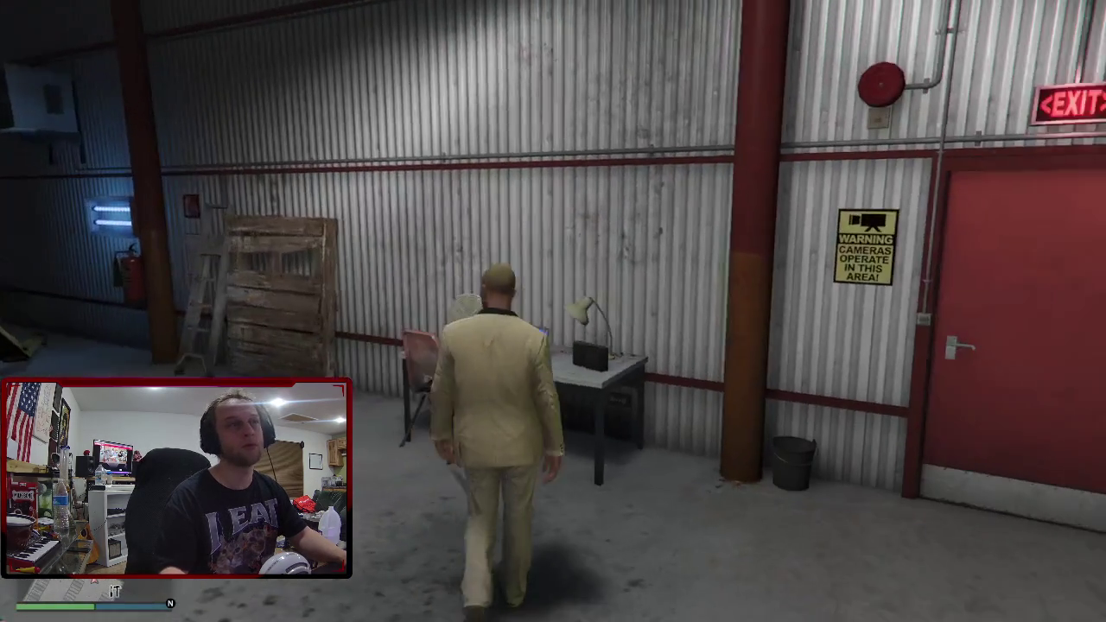
{"action": "key", "text": "e"}
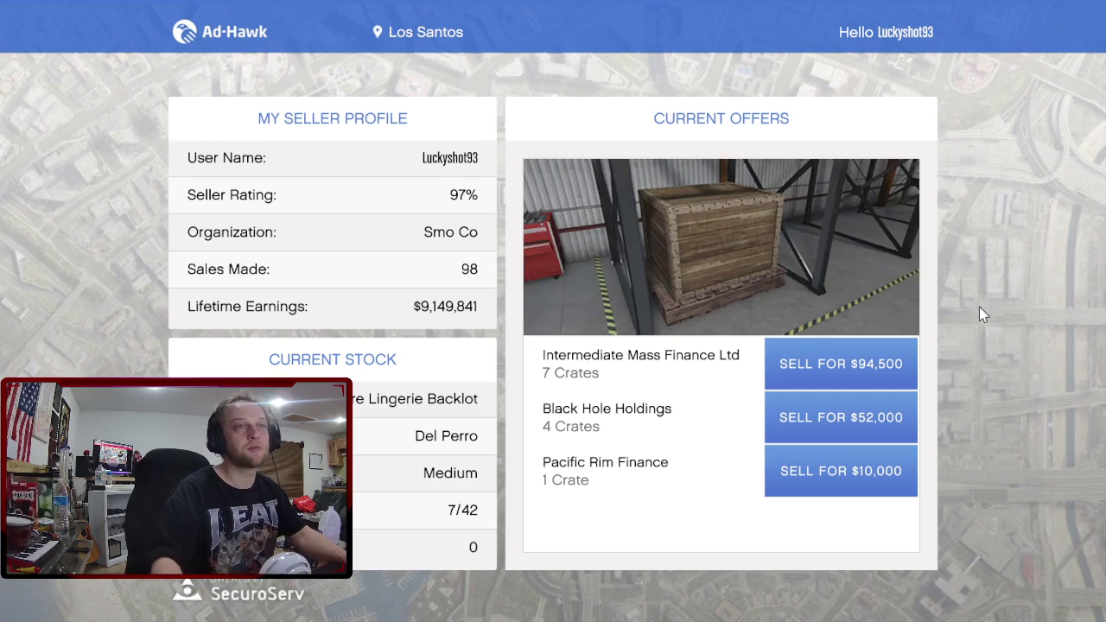
{"action": "left_click", "coordinate": [875, 378]}
{"action": "left_click", "coordinate": [683, 396]}
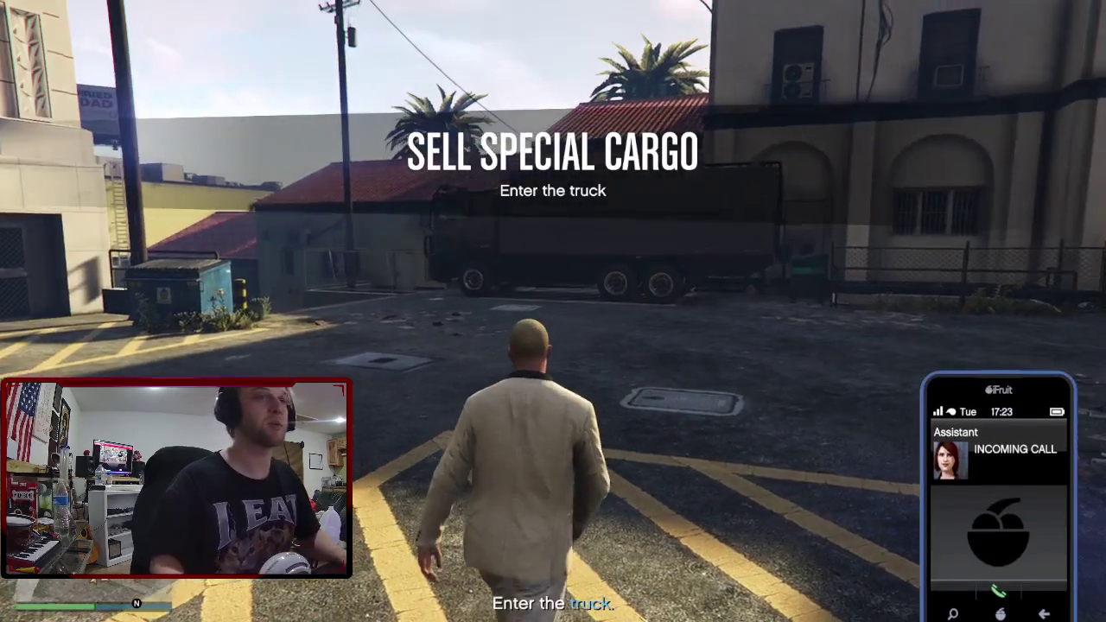
{"action": "key", "text": "w"}
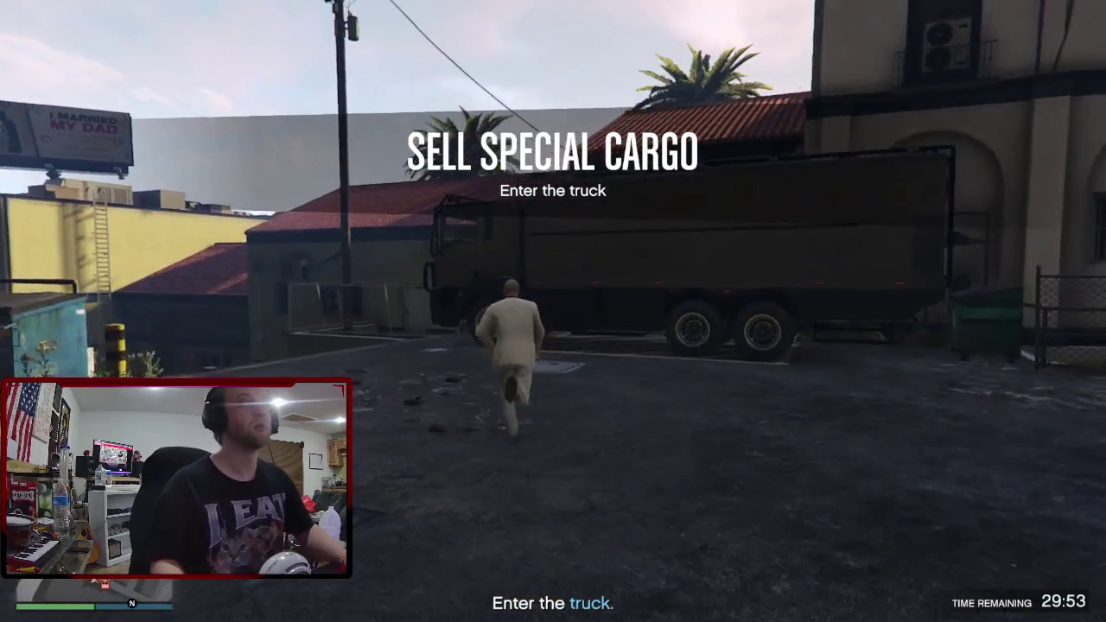
Get into the special cargo truck for the 2.08 mi delivery.
{"action": "key", "text": "f"}
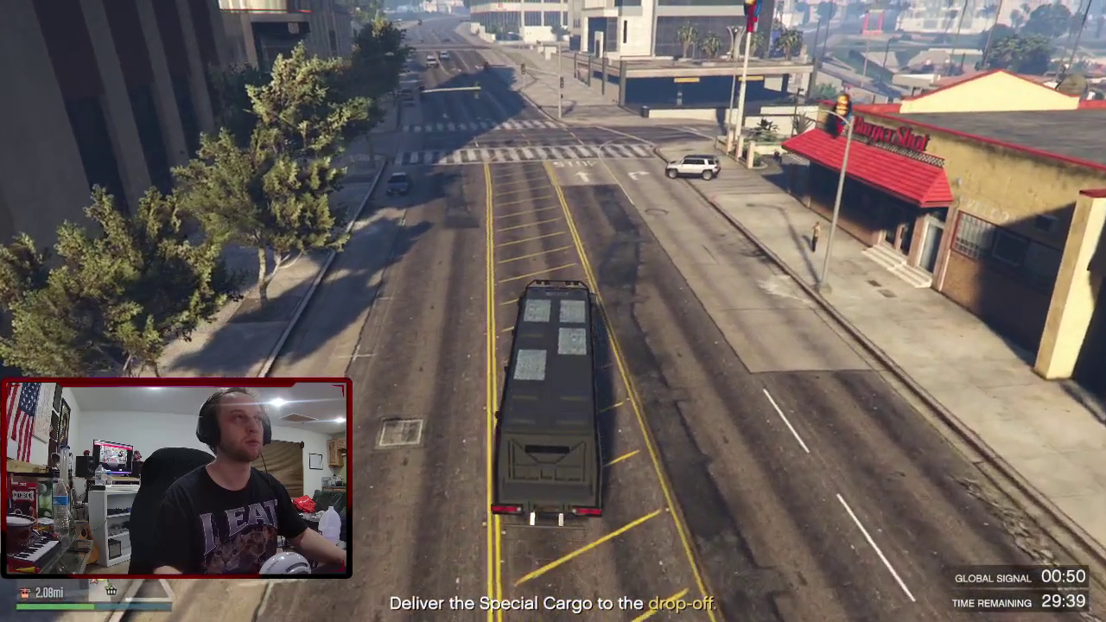
Tune the truck's radio to Soulwax FM.
{"action": "key", "text": "q"}
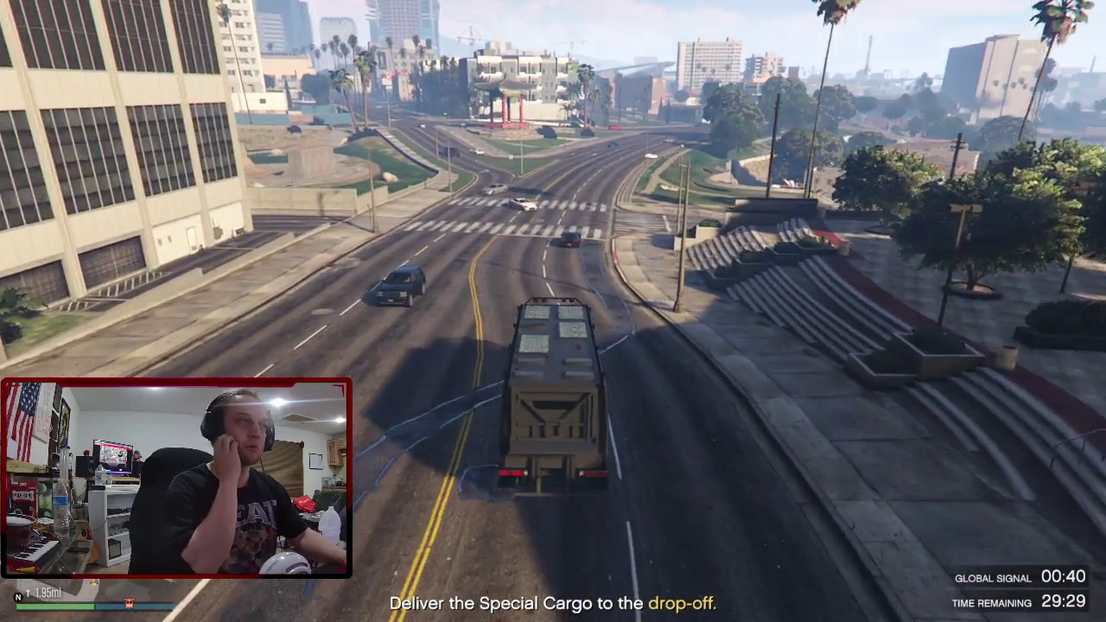
{"action": "key", "text": "period"}
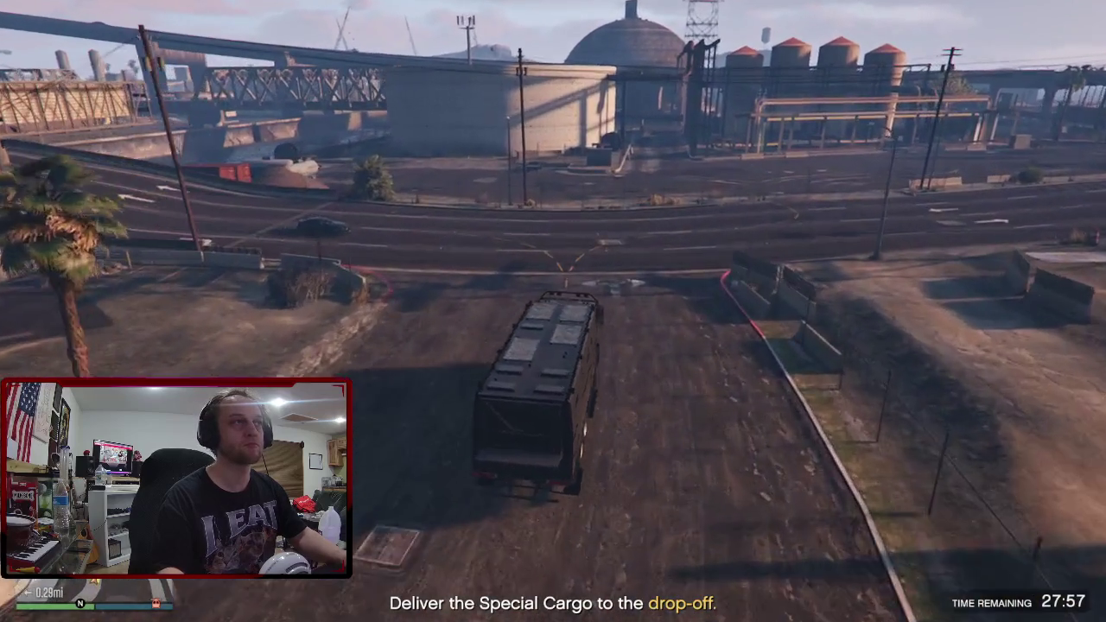
Drive the truck over the bridge, down the South Docks exit and into the port drop-off.
{"action": "key", "text": "a"}
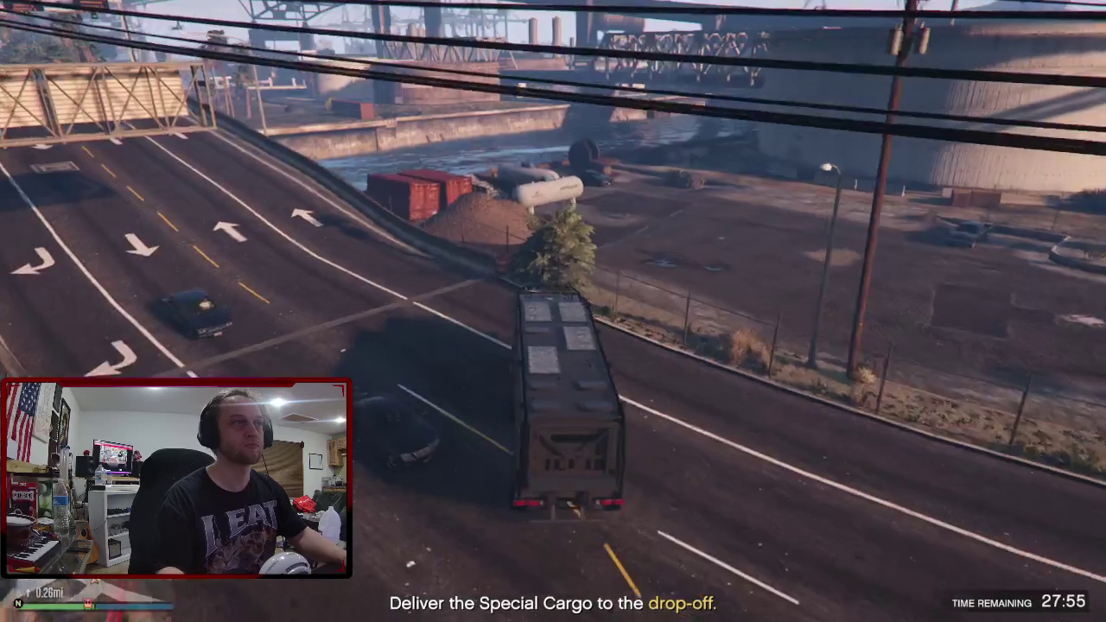
{"action": "key", "text": "w"}
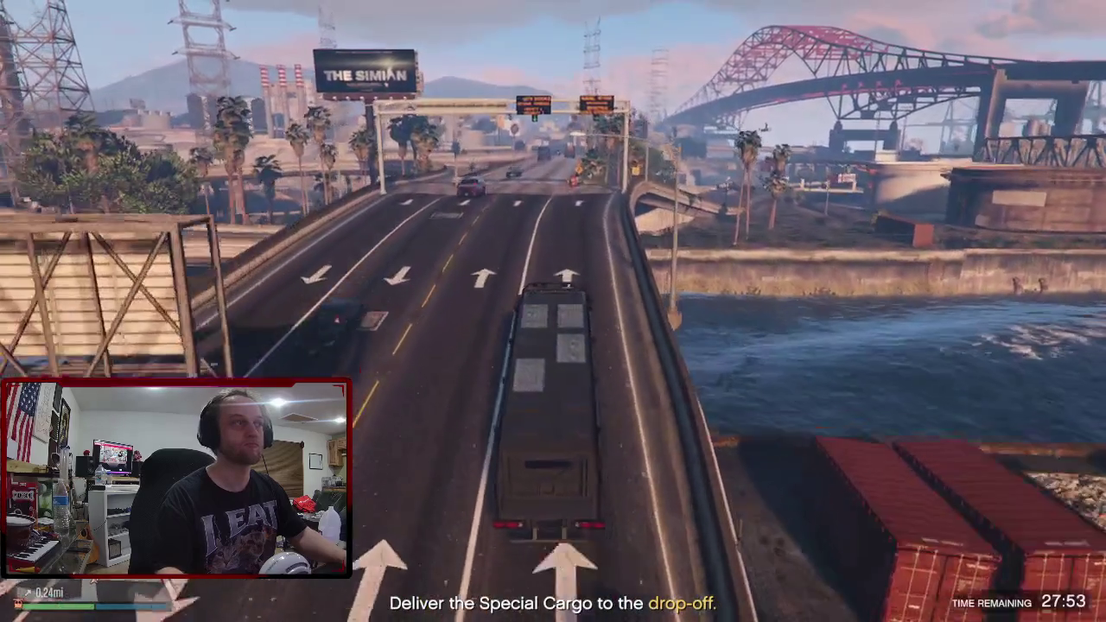
{"action": "key", "text": "d"}
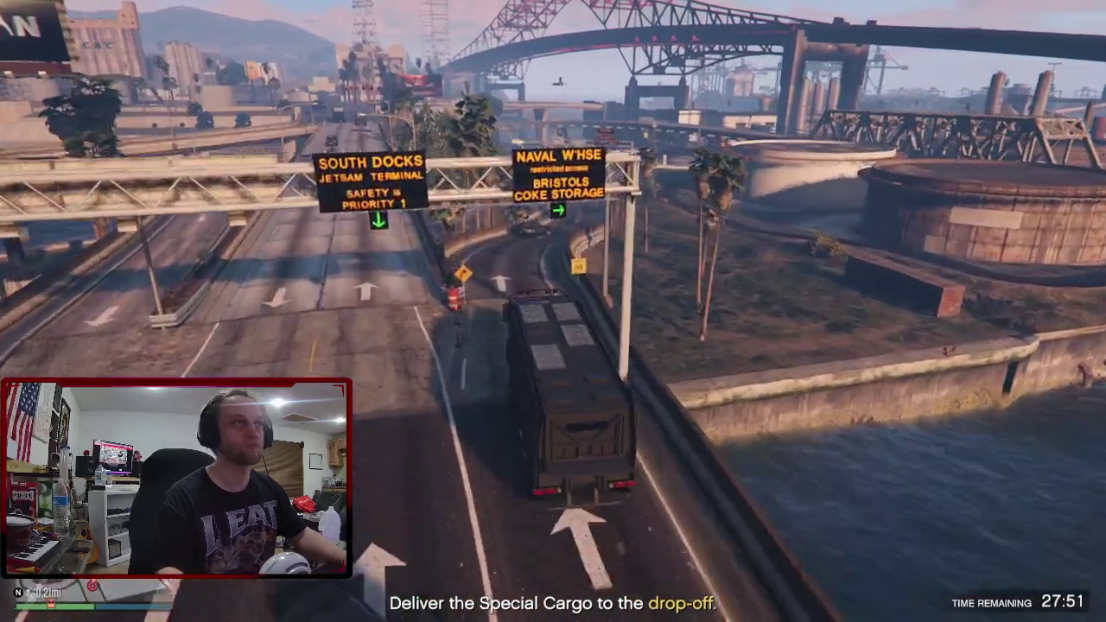
{"action": "key", "text": "w"}
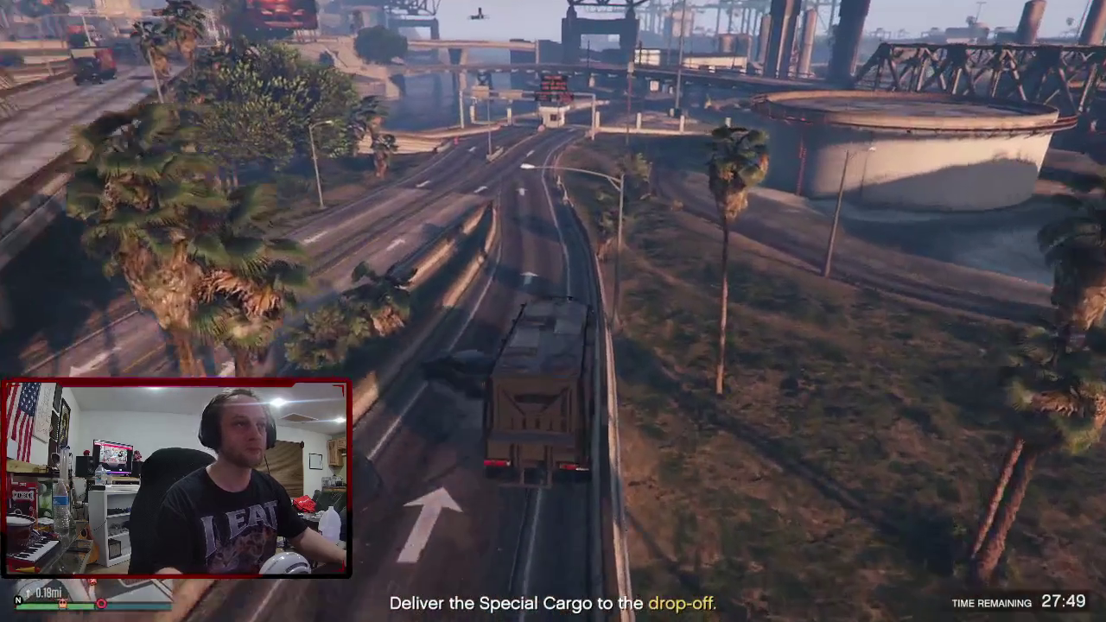
{"action": "key", "text": "w"}
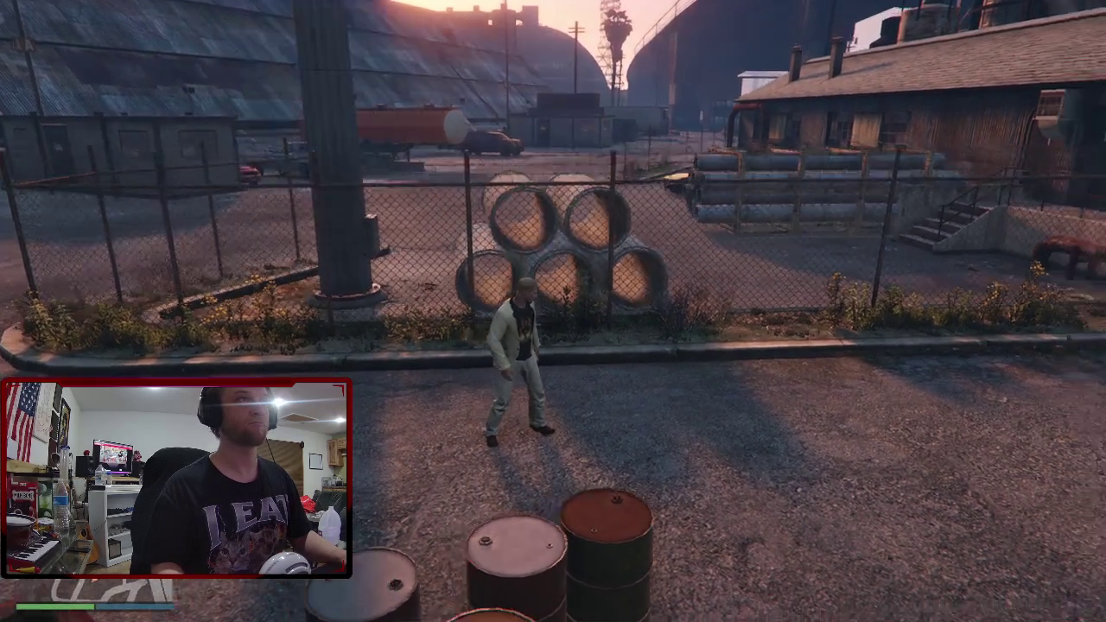
From the pause menu's ONLINE tab, choose Find New Session and pick a session type.
{"action": "key", "text": "Escape"}
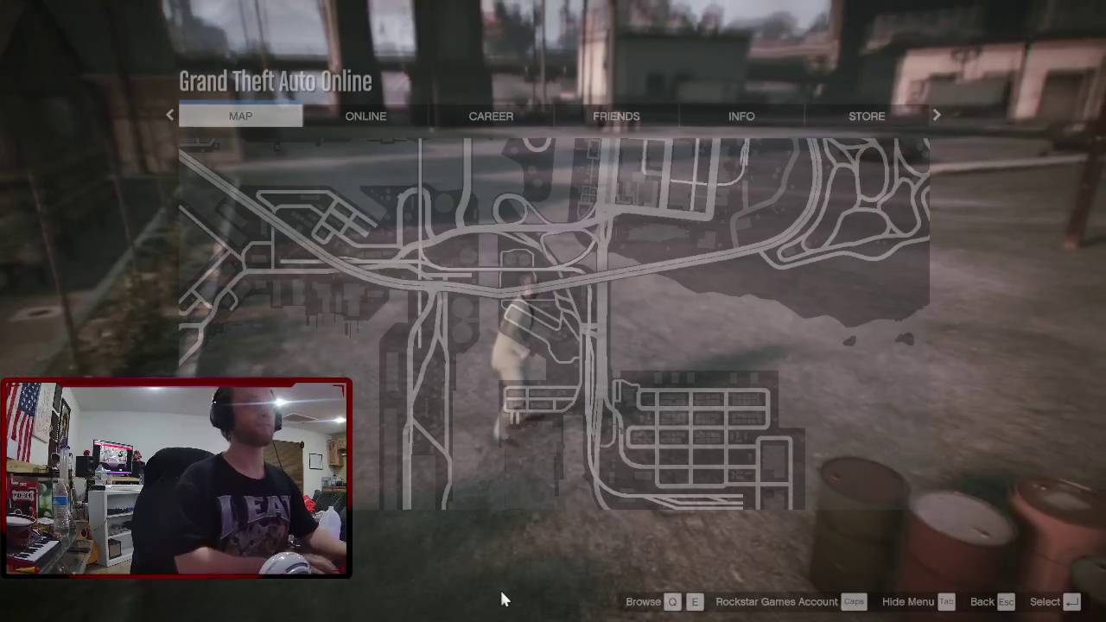
{"action": "key", "text": "e"}
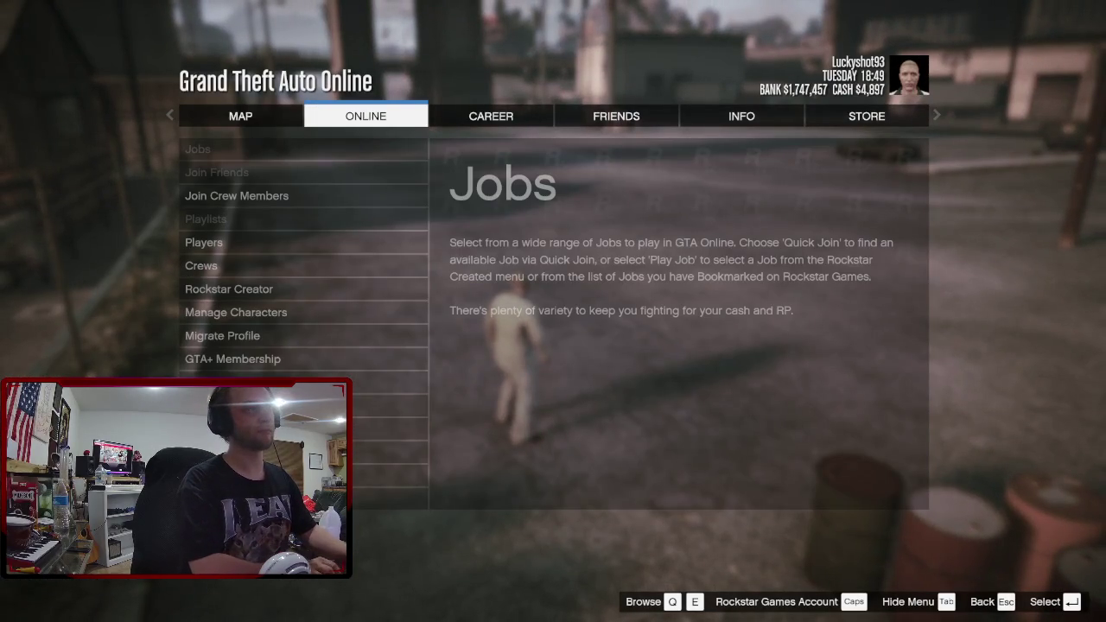
{"action": "key", "text": "Return"}
{"action": "key", "text": "Up"}
{"action": "key", "text": "Up"}
{"action": "key", "text": "Return"}
{"action": "key", "text": "Return"}
{"action": "key", "text": "Return"}
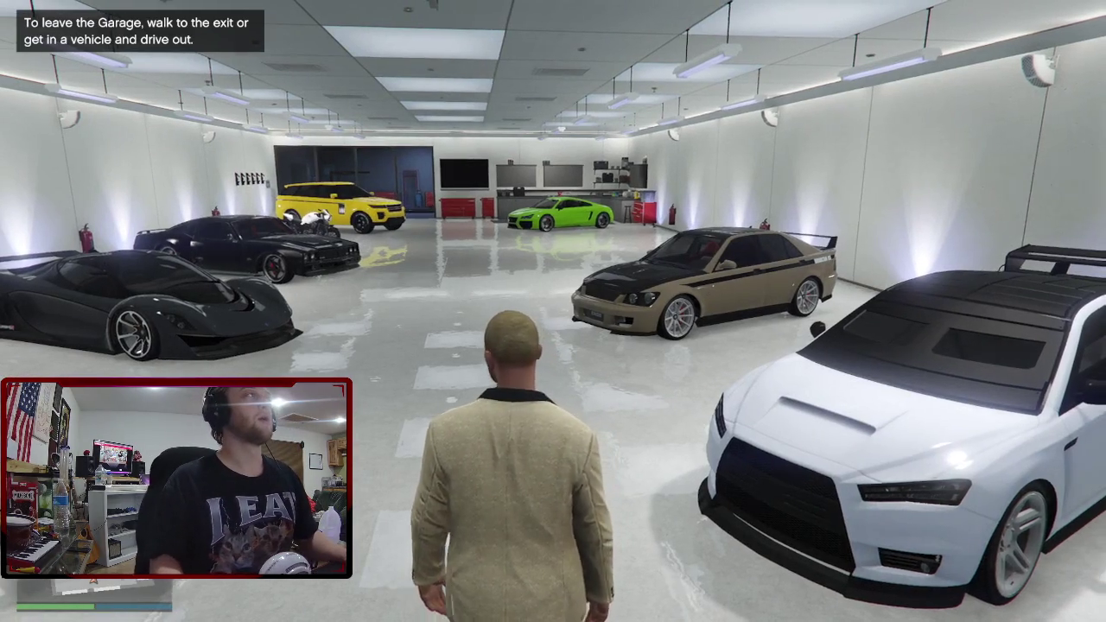
Walk through the garage to the white car, then quit the game with Alt+F4.
{"action": "key", "text": "w"}
{"action": "key", "text": "d"}
{"action": "key", "text": "a"}
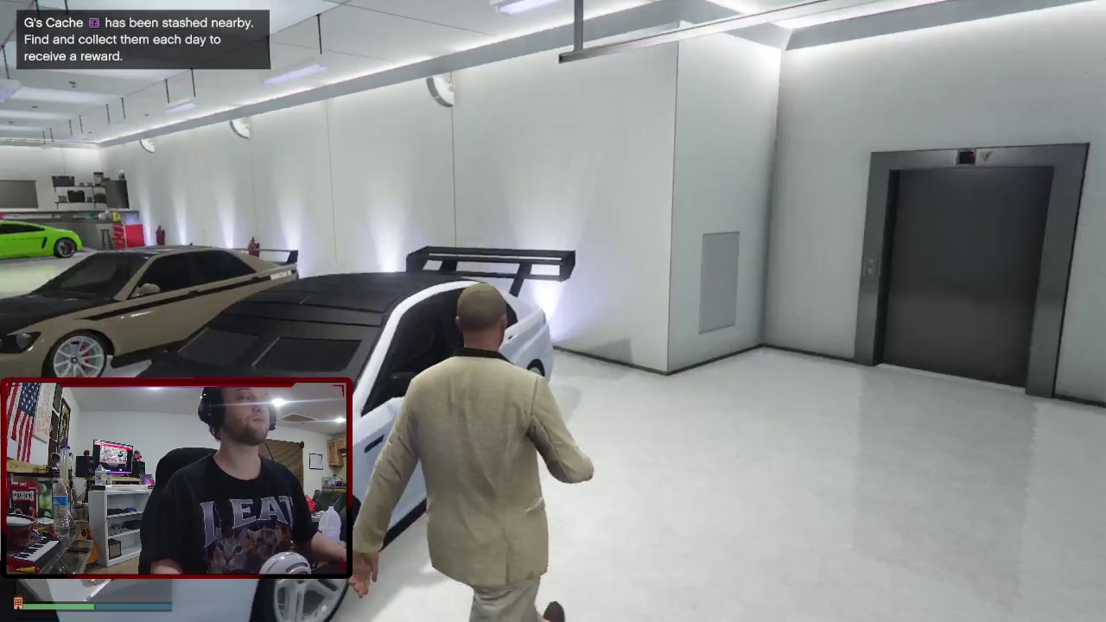
{"action": "key", "text": "a"}
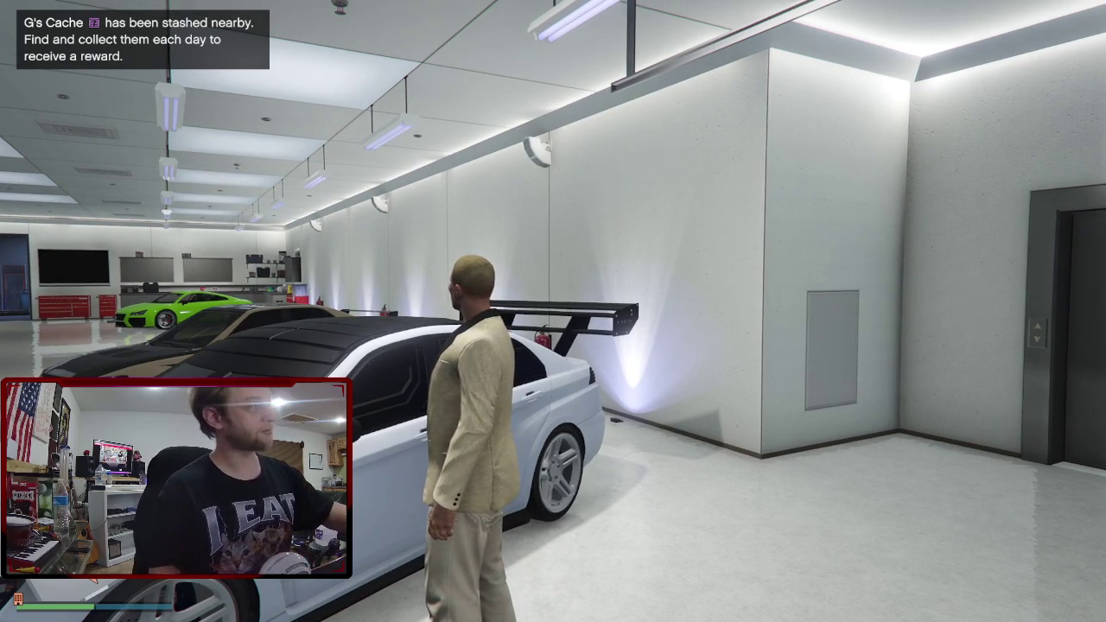
{"action": "key", "text": "alt+F4"}
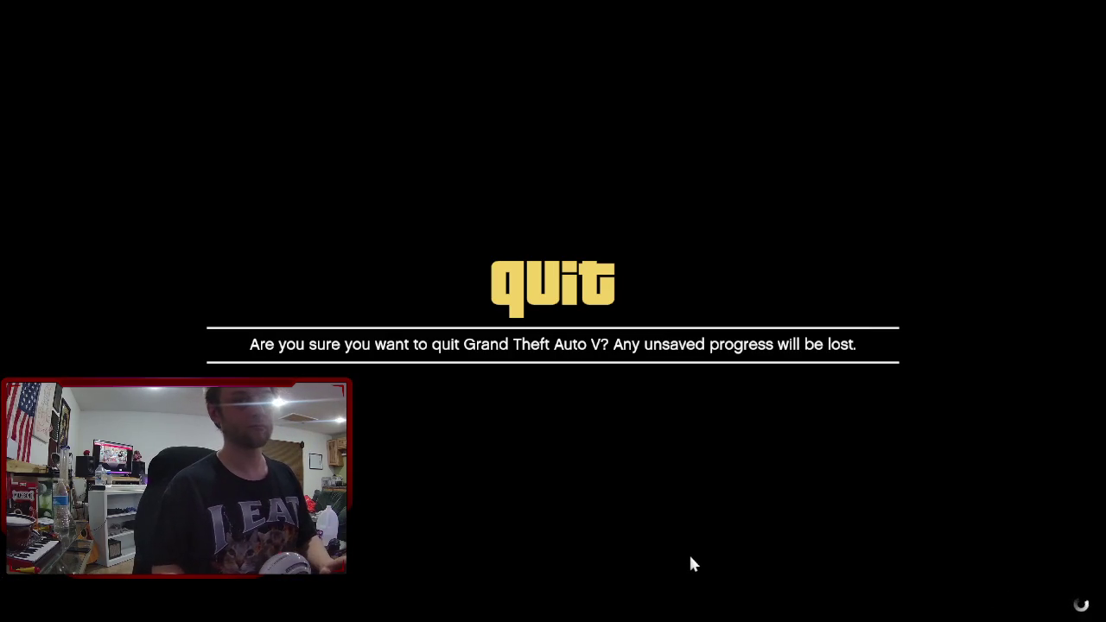
{"action": "key", "text": "Return"}
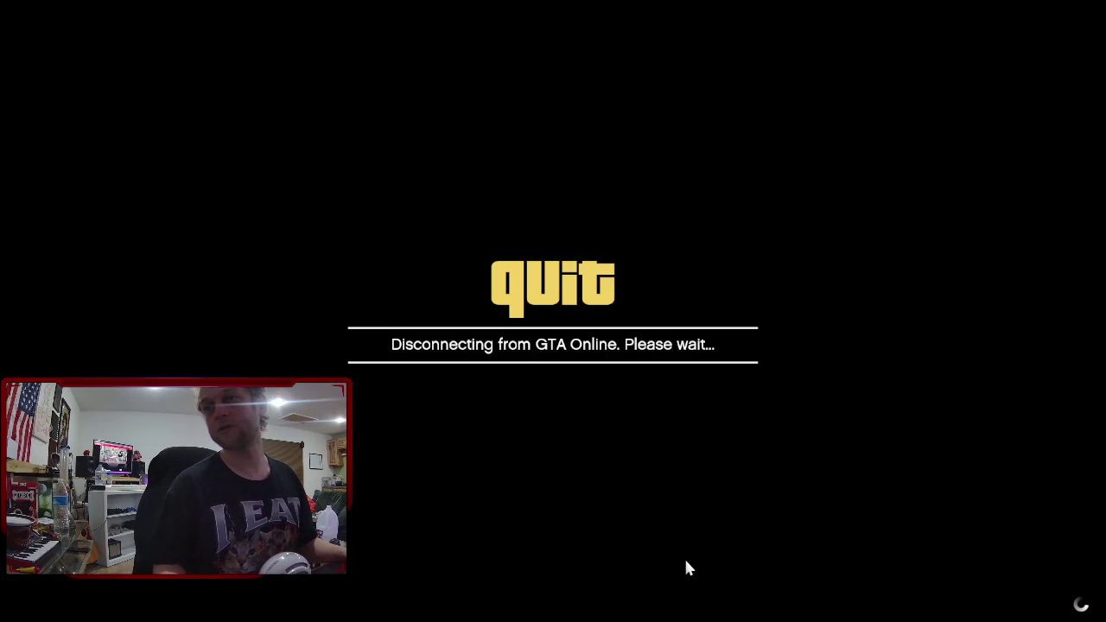